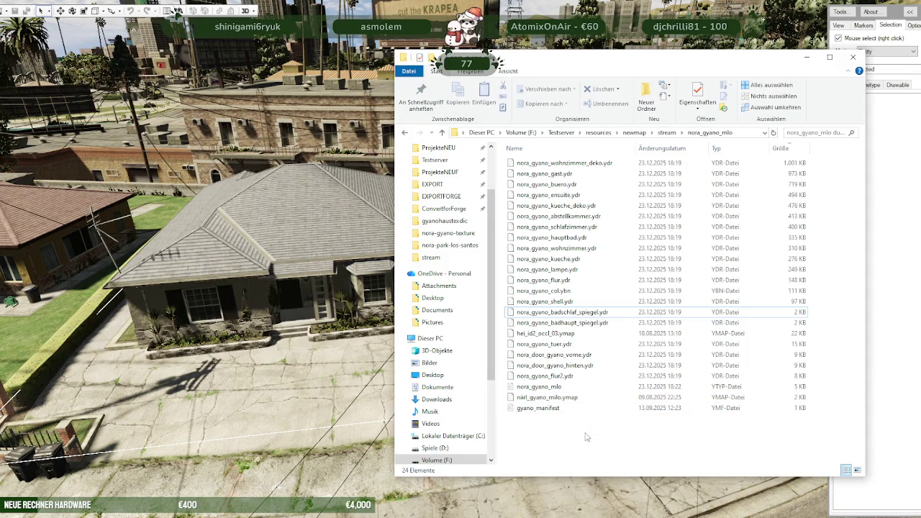
- From the stream folder, check the nora_gyano_mlo folder's properties to confirm it is 5.92 MB
{"action": "left_click", "coordinate": [673, 134]}
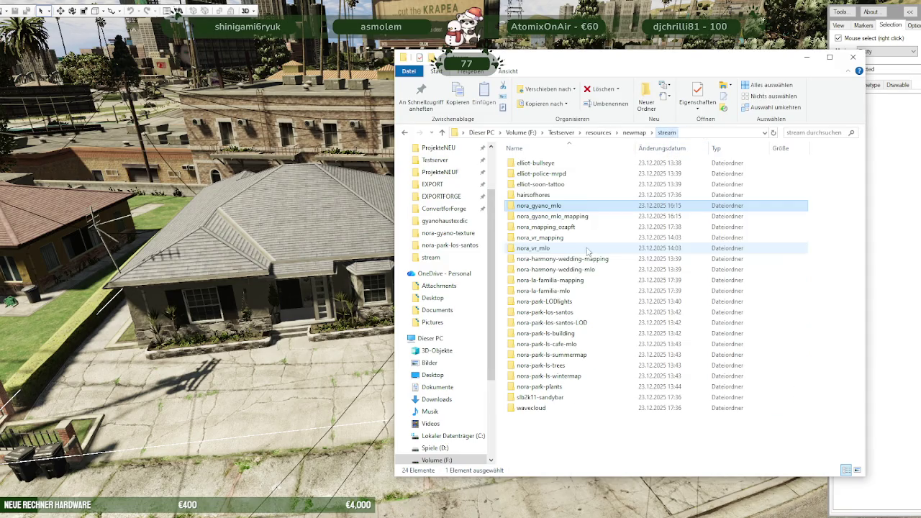
{"action": "right_click", "coordinate": [560, 208]}
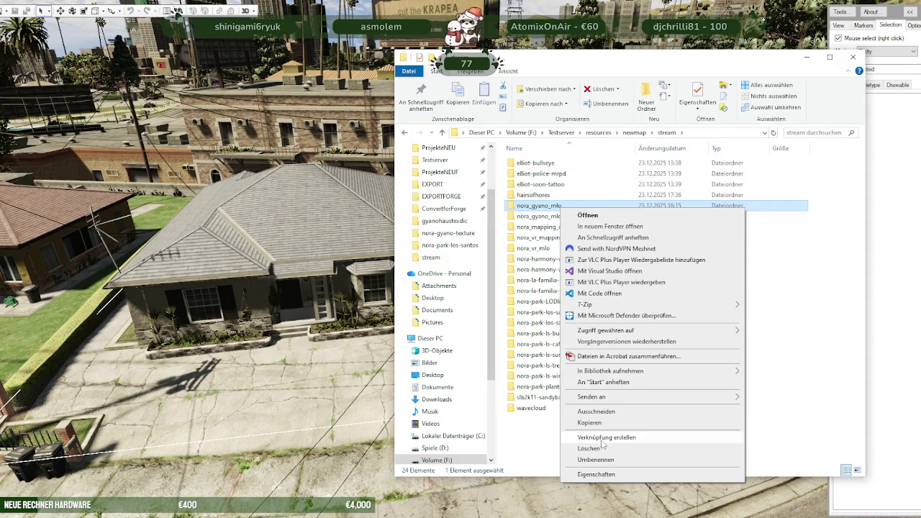
{"action": "left_click", "coordinate": [596, 475]}
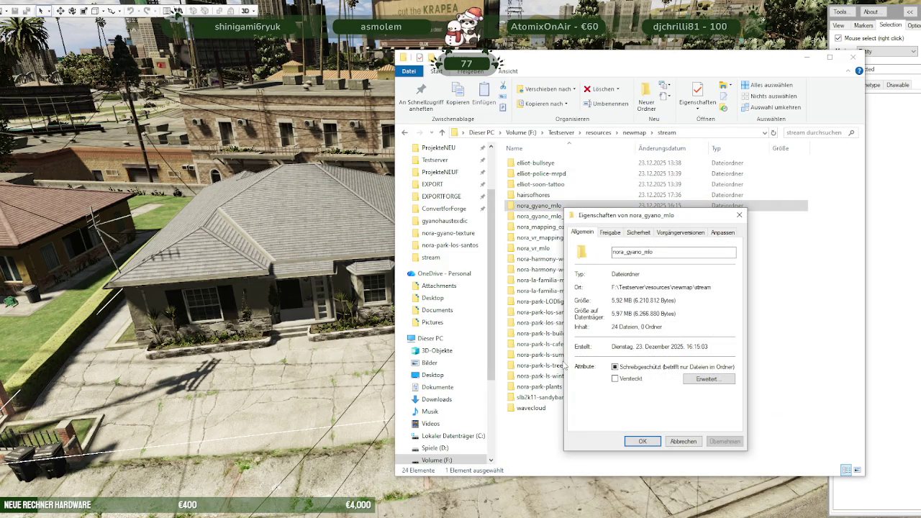
{"action": "left_click_drag", "start_coordinate": [613, 301], "coordinate": [630, 301]}
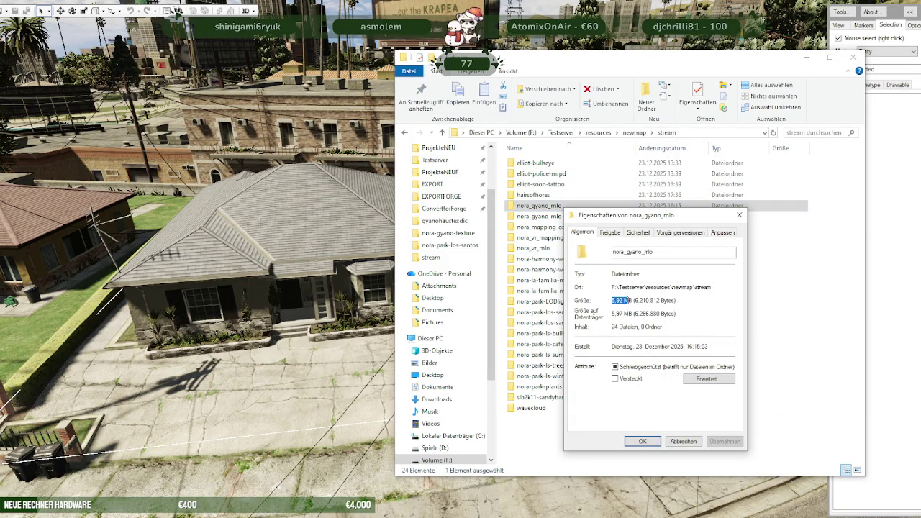
{"action": "left_click", "coordinate": [740, 214]}
{"action": "left_click", "coordinate": [559, 433]}
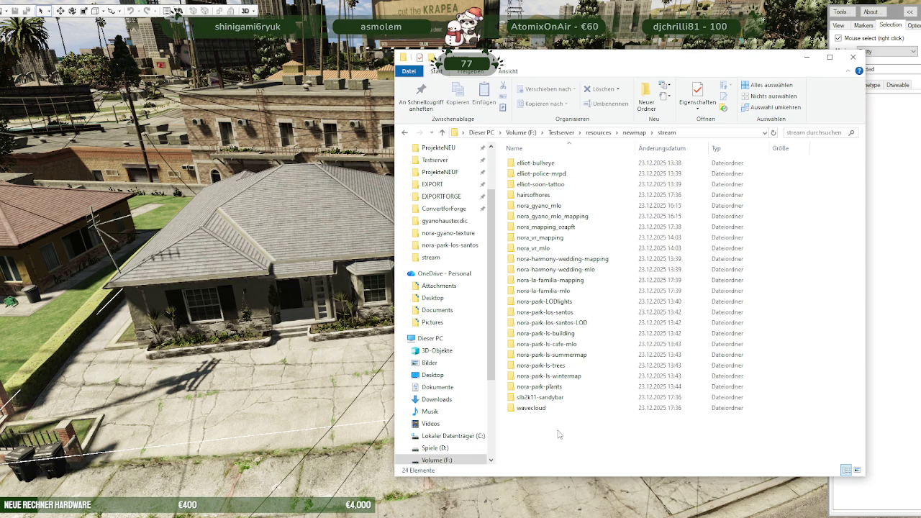
- Bring CodeWalker forward and turn the camera to fly out over the city toward the skyline
{"action": "left_click", "coordinate": [336, 353]}
{"action": "mouse_move", "coordinate": [338, 352]}
{"action": "left_mouse_down"}
{"action": "mouse_move", "coordinate": [415, 270]}
{"action": "mouse_move", "coordinate": [470, 290]}
{"action": "mouse_move", "coordinate": [475, 325]}
{"action": "mouse_move", "coordinate": [453, 335]}
{"action": "left_mouse_up"}
{"action": "key", "text": "w"}
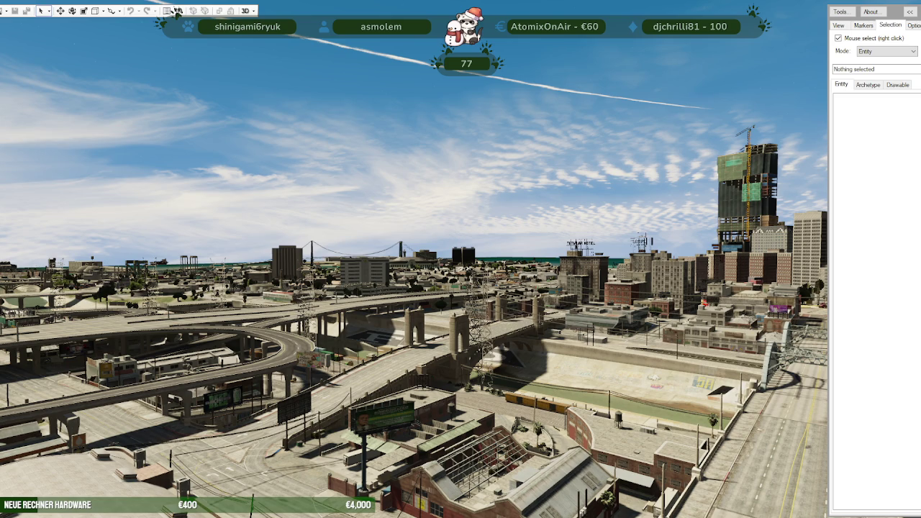
- Switch from CodeWalker to the browser showing the Flickr lantern-festival photo
{"action": "key", "text": "alt+Tab"}
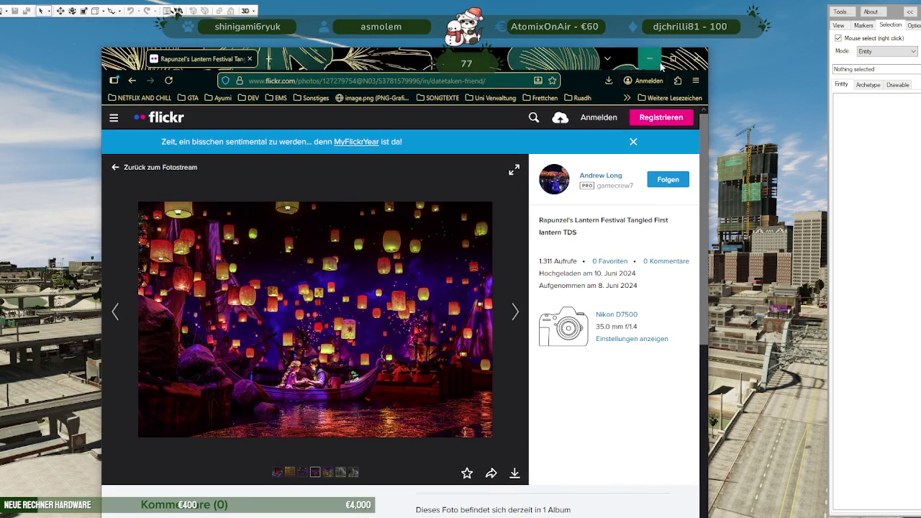
- Maximize the Flickr photo window, then move on to the Google image search results
{"action": "left_click", "coordinate": [671, 59]}
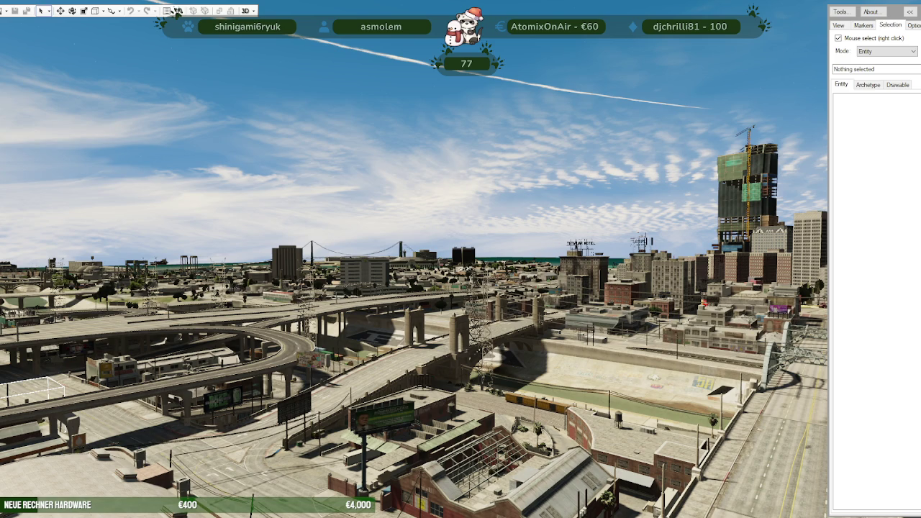
{"action": "key", "text": "alt+Tab"}
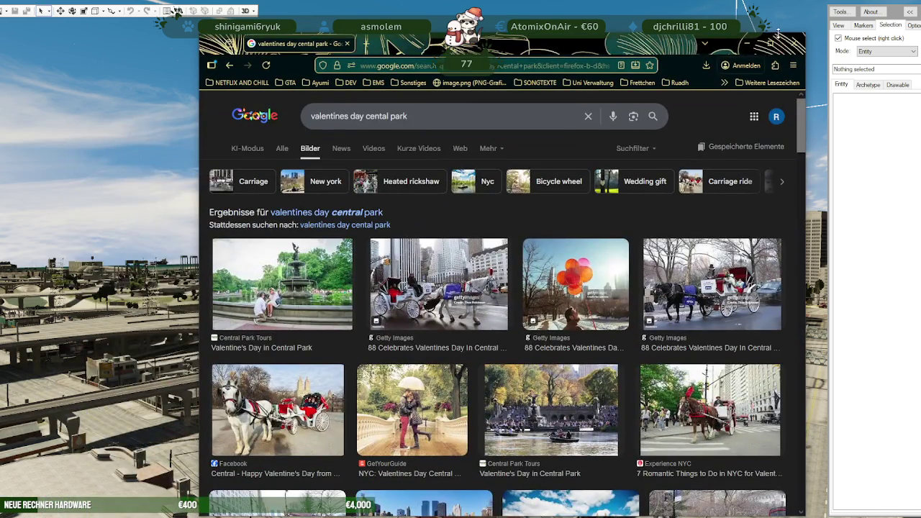
- Maximize the Google Images window and preview the Manhattan Bridge Valentine's street photo
{"action": "left_click", "coordinate": [772, 51]}
{"action": "left_click", "coordinate": [771, 50]}
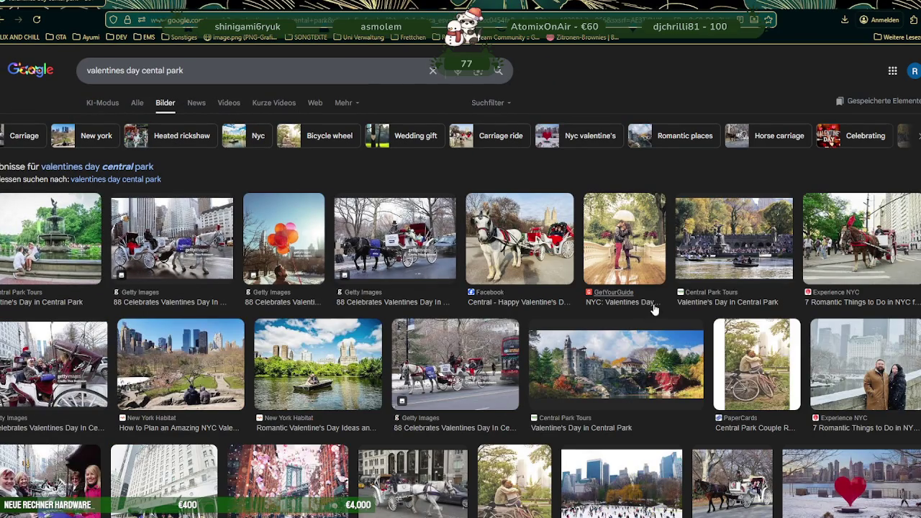
{"action": "scroll", "coordinate": [635, 303], "scroll_direction": "down", "scroll_amount": 2}
{"action": "scroll", "coordinate": [635, 302], "scroll_direction": "down", "scroll_amount": 1}
{"action": "scroll", "coordinate": [528, 268], "scroll_direction": "down", "scroll_amount": 2}
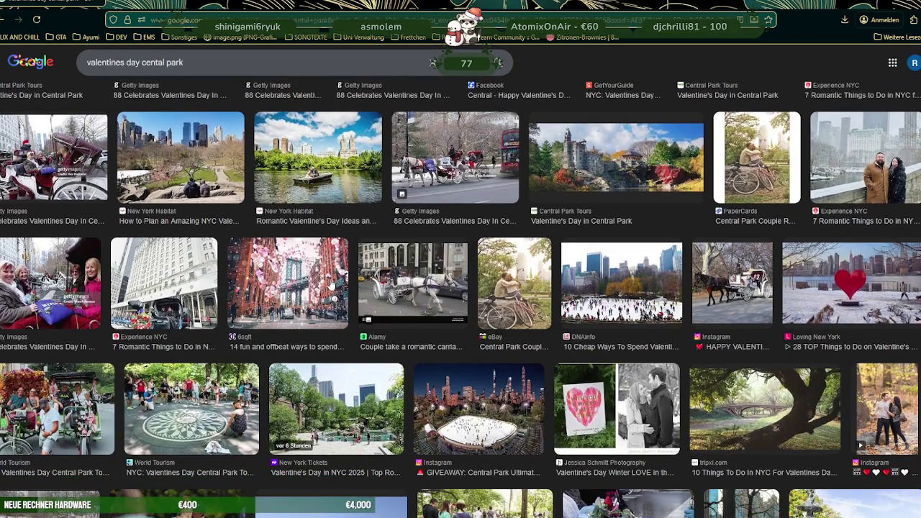
{"action": "left_click", "coordinate": [333, 275]}
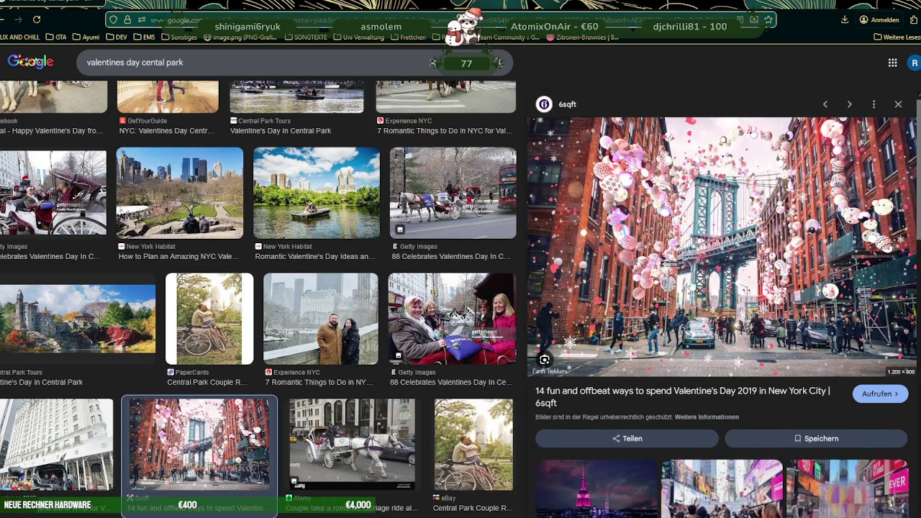
- Scroll far down the results and preview the Tavern on the Green dinner photo
{"action": "scroll", "coordinate": [296, 309], "scroll_direction": "down", "scroll_amount": 2}
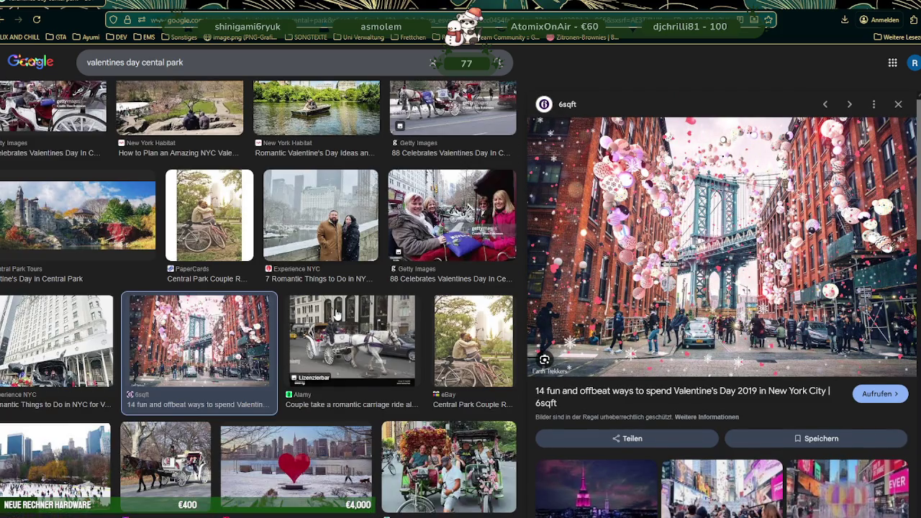
{"action": "scroll", "coordinate": [336, 315], "scroll_direction": "down", "scroll_amount": 1}
{"action": "scroll", "coordinate": [337, 315], "scroll_direction": "down", "scroll_amount": 2}
{"action": "scroll", "coordinate": [336, 315], "scroll_direction": "down", "scroll_amount": 1}
{"action": "scroll", "coordinate": [336, 315], "scroll_direction": "down", "scroll_amount": 1}
{"action": "scroll", "coordinate": [336, 315], "scroll_direction": "down", "scroll_amount": 1}
{"action": "scroll", "coordinate": [336, 314], "scroll_direction": "down", "scroll_amount": 1}
{"action": "scroll", "coordinate": [336, 314], "scroll_direction": "down", "scroll_amount": 2}
{"action": "scroll", "coordinate": [336, 315], "scroll_direction": "down", "scroll_amount": 1}
{"action": "scroll", "coordinate": [336, 314], "scroll_direction": "down", "scroll_amount": 1}
{"action": "scroll", "coordinate": [336, 315], "scroll_direction": "down", "scroll_amount": 2}
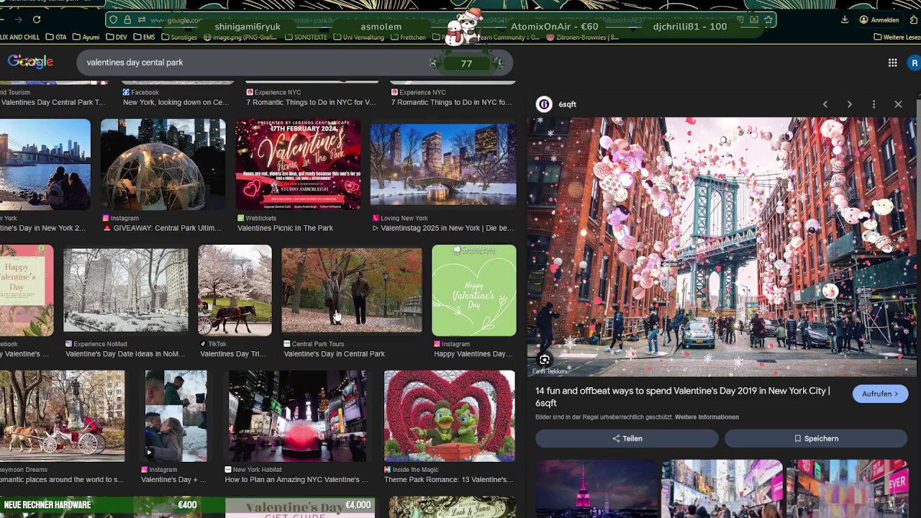
{"action": "scroll", "coordinate": [336, 314], "scroll_direction": "down", "scroll_amount": 2}
{"action": "scroll", "coordinate": [336, 314], "scroll_direction": "down", "scroll_amount": 1}
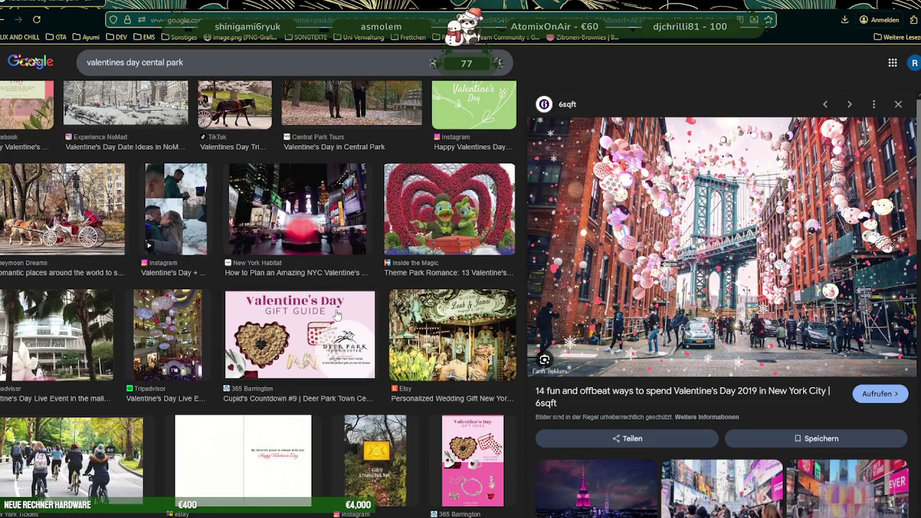
{"action": "scroll", "coordinate": [336, 314], "scroll_direction": "down", "scroll_amount": 1}
{"action": "scroll", "coordinate": [337, 314], "scroll_direction": "down", "scroll_amount": 1}
{"action": "scroll", "coordinate": [336, 314], "scroll_direction": "down", "scroll_amount": 2}
{"action": "scroll", "coordinate": [336, 315], "scroll_direction": "down", "scroll_amount": 1}
{"action": "scroll", "coordinate": [336, 314], "scroll_direction": "down", "scroll_amount": 1}
{"action": "scroll", "coordinate": [336, 314], "scroll_direction": "down", "scroll_amount": 1}
{"action": "scroll", "coordinate": [336, 315], "scroll_direction": "down", "scroll_amount": 1}
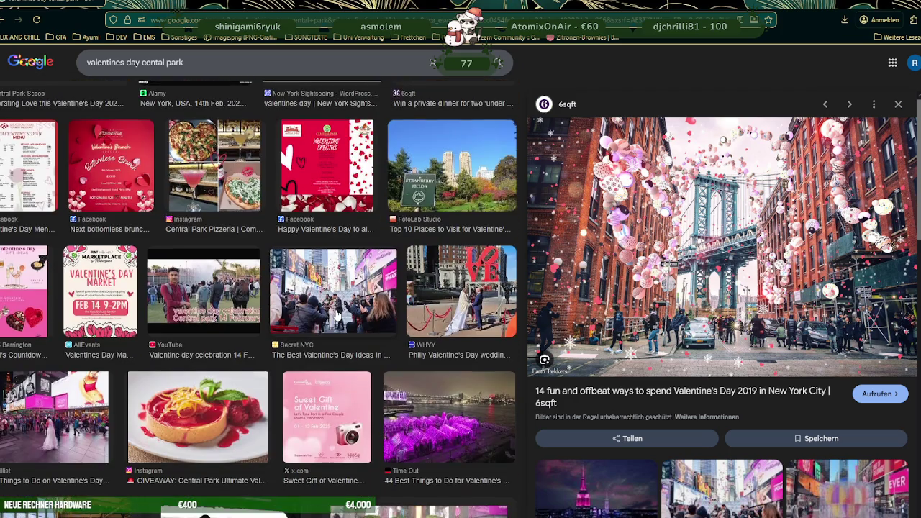
{"action": "scroll", "coordinate": [336, 315], "scroll_direction": "down", "scroll_amount": 2}
{"action": "scroll", "coordinate": [336, 314], "scroll_direction": "down", "scroll_amount": 3}
{"action": "scroll", "coordinate": [336, 315], "scroll_direction": "down", "scroll_amount": 1}
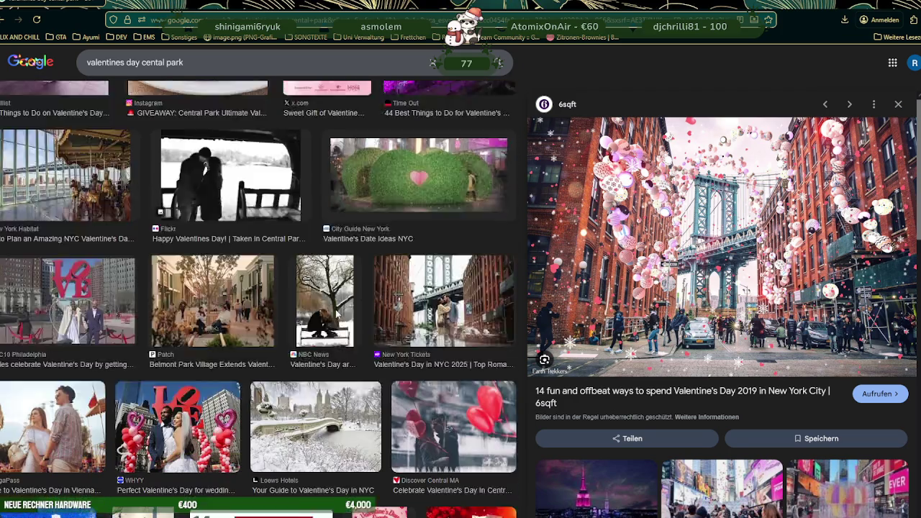
{"action": "scroll", "coordinate": [336, 315], "scroll_direction": "down", "scroll_amount": 1}
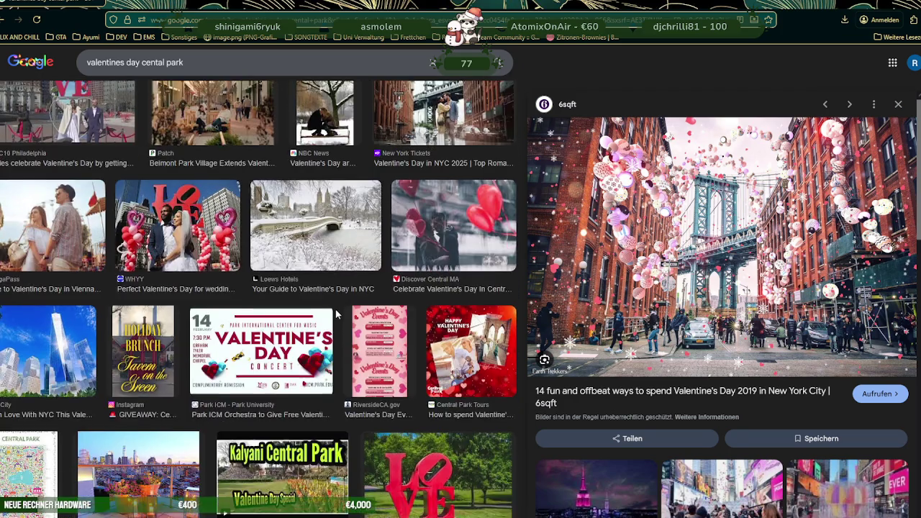
{"action": "scroll", "coordinate": [336, 314], "scroll_direction": "down", "scroll_amount": 2}
{"action": "scroll", "coordinate": [336, 314], "scroll_direction": "down", "scroll_amount": 3}
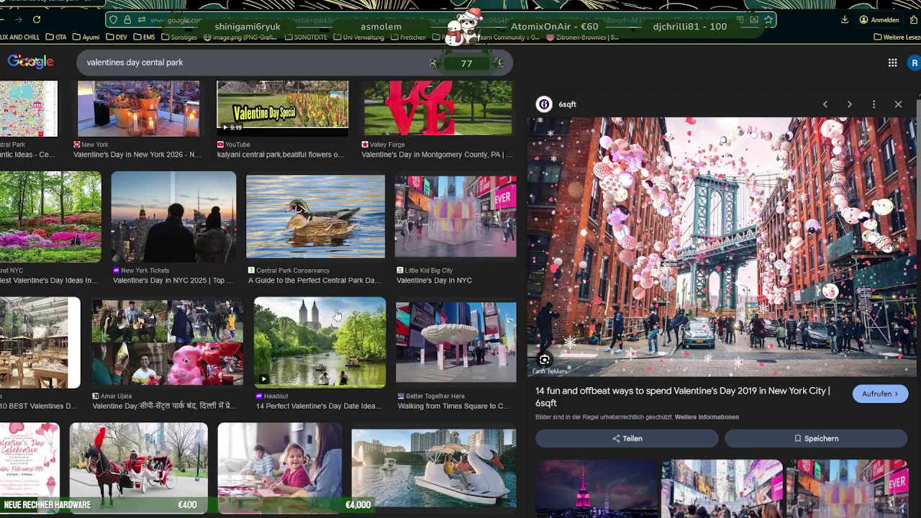
{"action": "scroll", "coordinate": [337, 315], "scroll_direction": "down", "scroll_amount": 1}
{"action": "scroll", "coordinate": [337, 315], "scroll_direction": "down", "scroll_amount": 3}
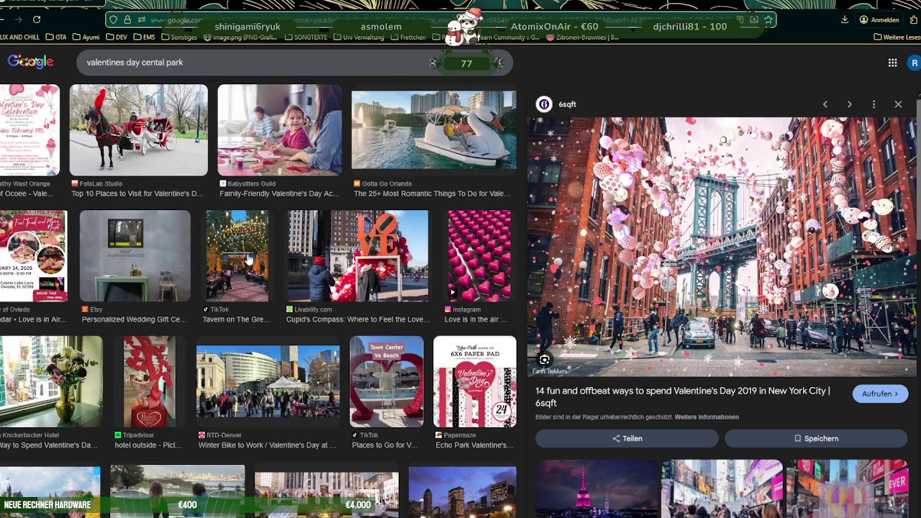
{"action": "left_click", "coordinate": [249, 263]}
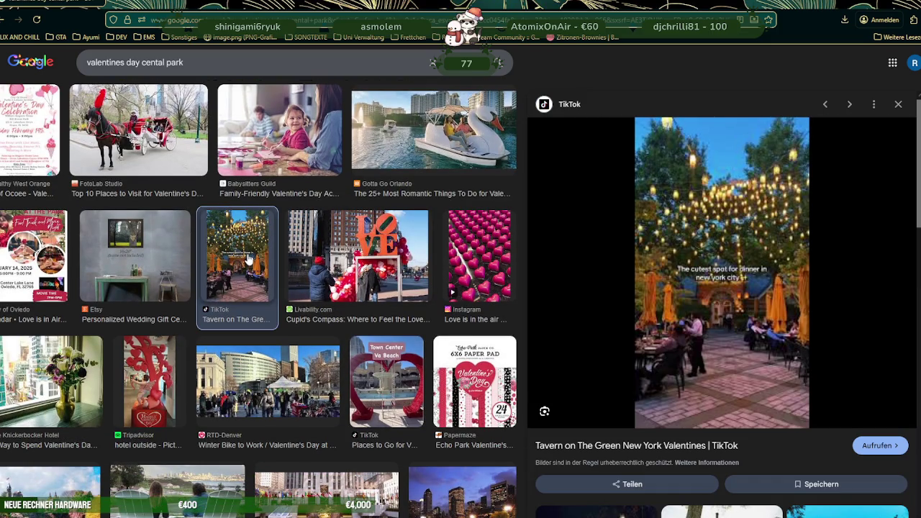
- Scroll a little further, then put the cursor in the search query to edit it
{"action": "scroll", "coordinate": [331, 274], "scroll_direction": "down", "scroll_amount": 2}
{"action": "scroll", "coordinate": [331, 274], "scroll_direction": "down", "scroll_amount": 2}
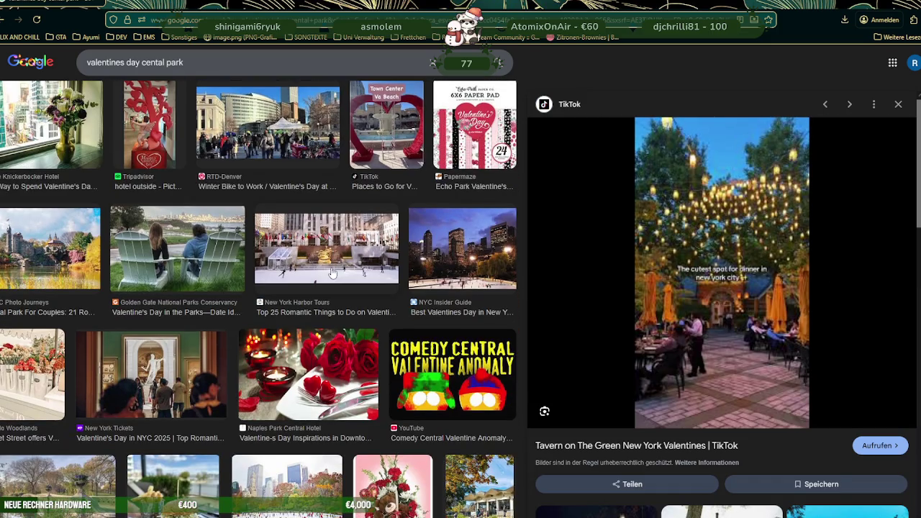
{"action": "scroll", "coordinate": [331, 273], "scroll_direction": "down", "scroll_amount": 2}
{"action": "scroll", "coordinate": [331, 273], "scroll_direction": "down", "scroll_amount": 2}
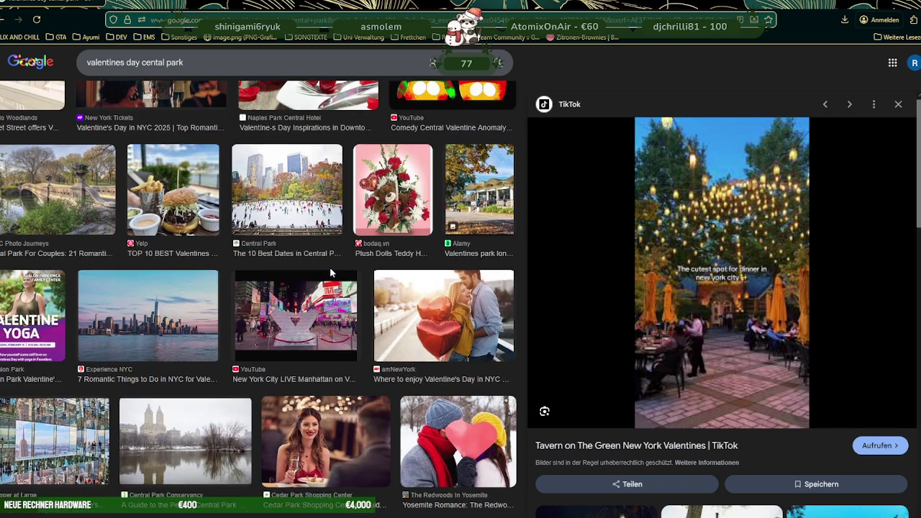
{"action": "scroll", "coordinate": [329, 267], "scroll_direction": "down", "scroll_amount": 3}
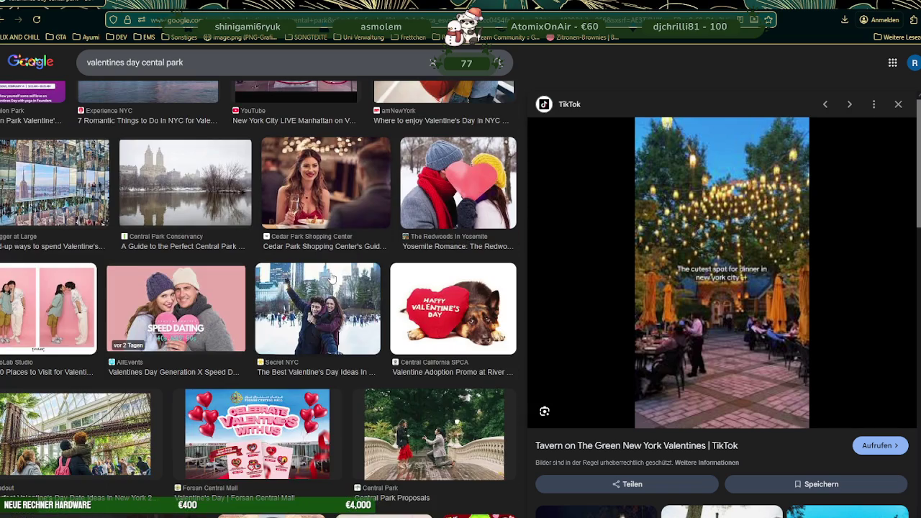
{"action": "left_click", "coordinate": [167, 63]}
- Search for 'valentines day park' and preview the bench with red heart balloons image
{"action": "key", "text": "BackSpace"}
{"action": "key", "text": "BackSpace"}
{"action": "key", "text": "BackSpace"}
{"action": "key", "text": "BackSpace"}
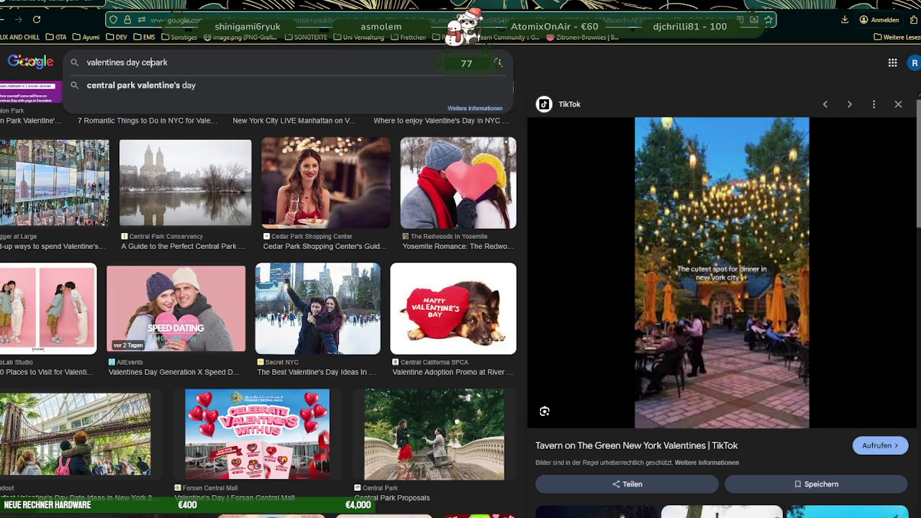
{"action": "key", "text": "BackSpace"}
{"action": "key", "text": "BackSpace"}
{"action": "key", "text": "Return"}
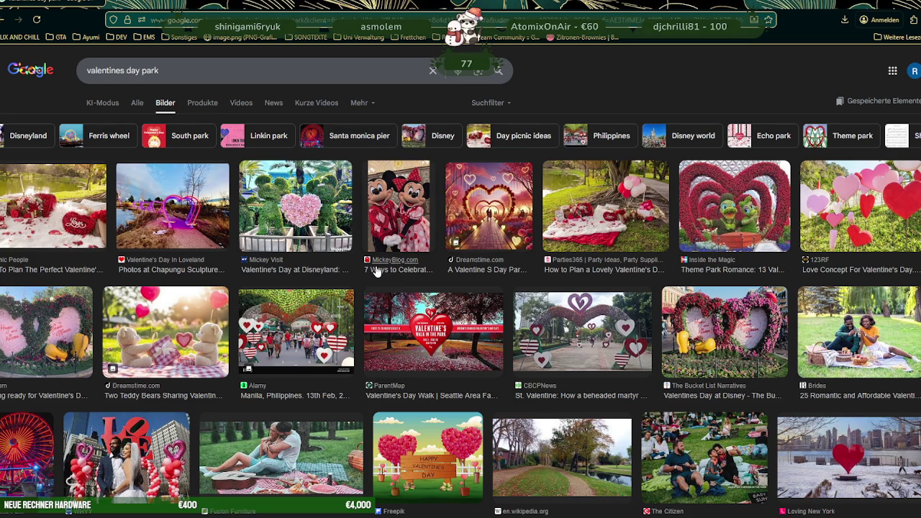
{"action": "scroll", "coordinate": [379, 269], "scroll_direction": "down", "scroll_amount": 3}
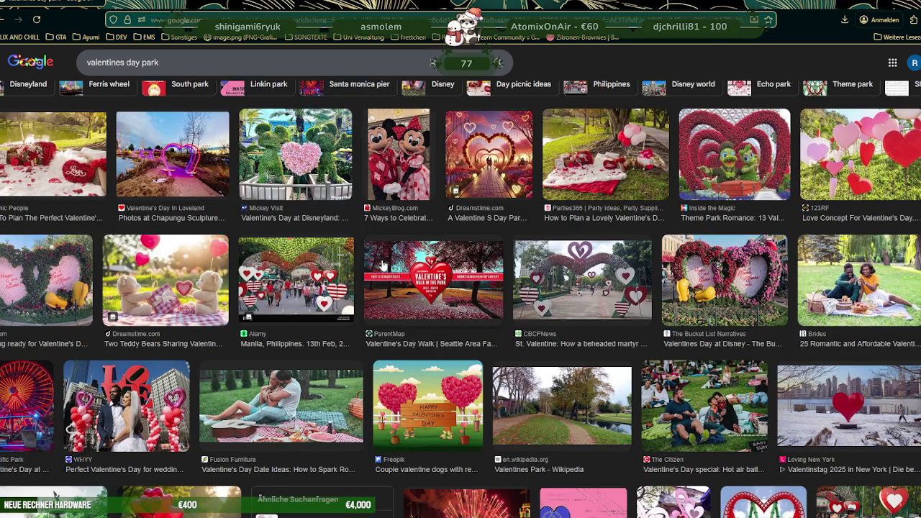
{"action": "scroll", "coordinate": [383, 266], "scroll_direction": "down", "scroll_amount": 1}
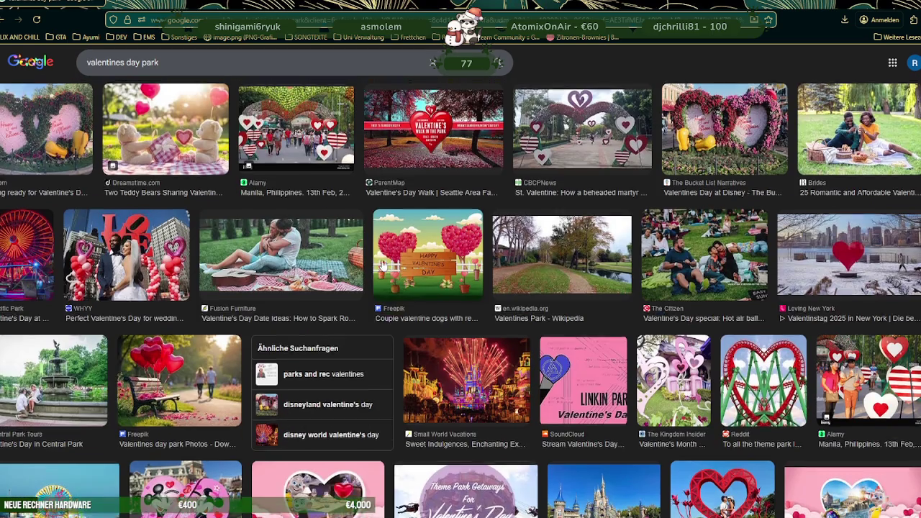
{"action": "left_click", "coordinate": [183, 372]}
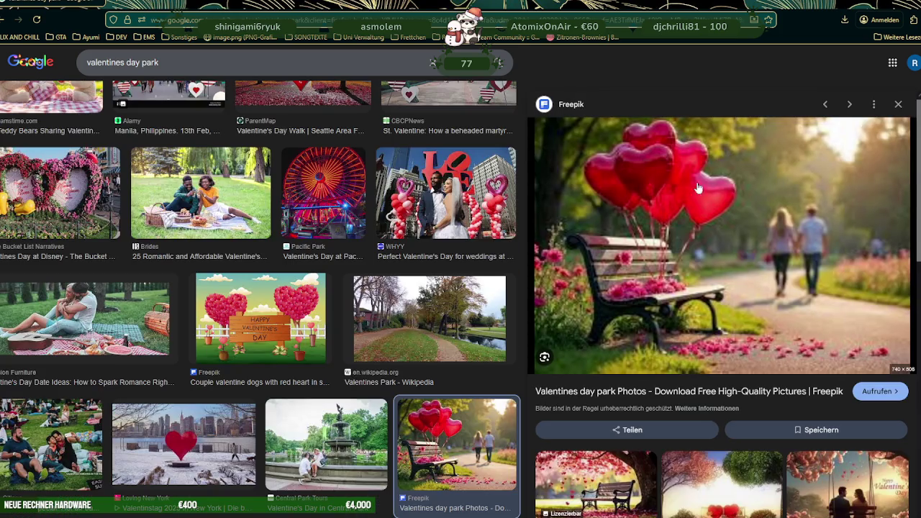
- Preview the heart-arch walkway image
{"action": "scroll", "coordinate": [360, 310], "scroll_direction": "down", "scroll_amount": 5}
{"action": "scroll", "coordinate": [301, 303], "scroll_direction": "down", "scroll_amount": 1}
{"action": "scroll", "coordinate": [301, 302], "scroll_direction": "down", "scroll_amount": 2}
{"action": "scroll", "coordinate": [301, 302], "scroll_direction": "down", "scroll_amount": 2}
{"action": "scroll", "coordinate": [301, 302], "scroll_direction": "up", "scroll_amount": 3}
{"action": "scroll", "coordinate": [301, 302], "scroll_direction": "up", "scroll_amount": 3}
{"action": "scroll", "coordinate": [299, 300], "scroll_direction": "up", "scroll_amount": 3}
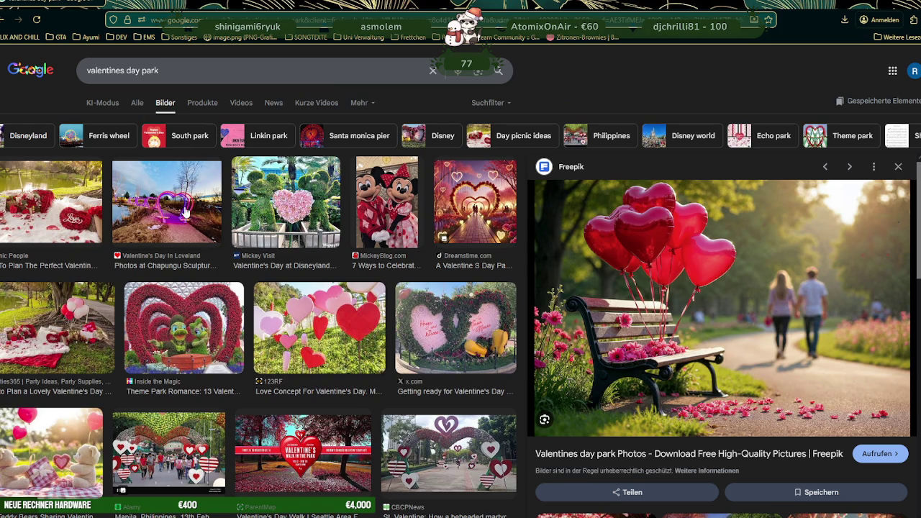
{"action": "left_click", "coordinate": [476, 213]}
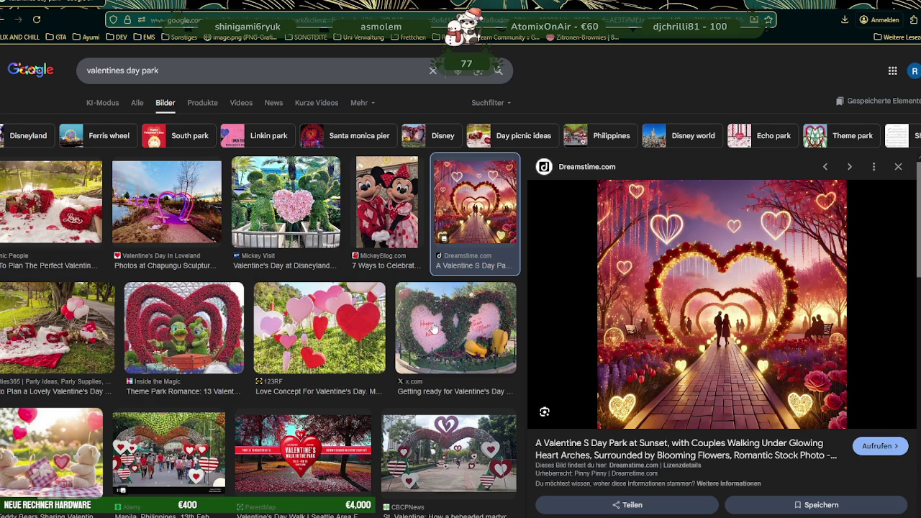
- Scroll further and preview the romantic picnic under hearts image
{"action": "scroll", "coordinate": [379, 334], "scroll_direction": "down", "scroll_amount": 2}
{"action": "scroll", "coordinate": [379, 334], "scroll_direction": "down", "scroll_amount": 3}
{"action": "scroll", "coordinate": [396, 331], "scroll_direction": "down", "scroll_amount": 4}
{"action": "scroll", "coordinate": [414, 328], "scroll_direction": "down", "scroll_amount": 3}
{"action": "scroll", "coordinate": [431, 322], "scroll_direction": "down", "scroll_amount": 2}
{"action": "scroll", "coordinate": [432, 322], "scroll_direction": "down", "scroll_amount": 3}
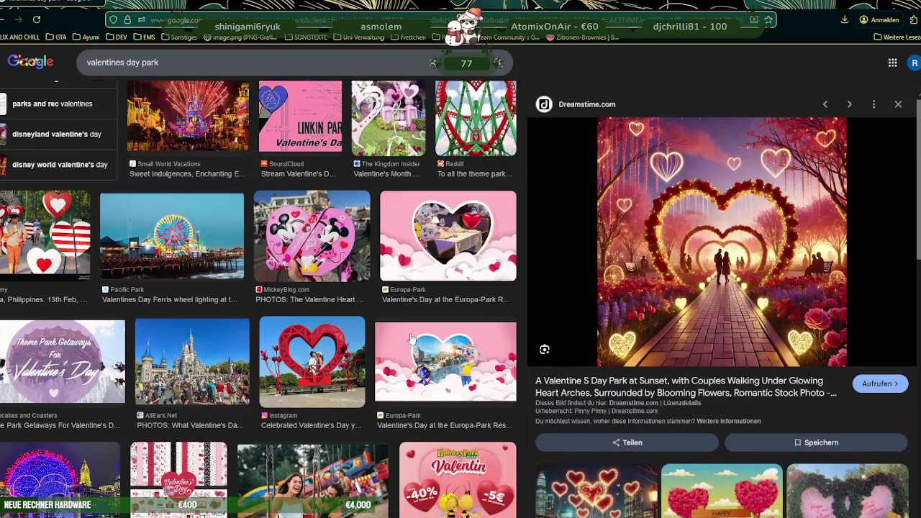
{"action": "scroll", "coordinate": [403, 342], "scroll_direction": "down", "scroll_amount": 1}
{"action": "scroll", "coordinate": [400, 345], "scroll_direction": "down", "scroll_amount": 2}
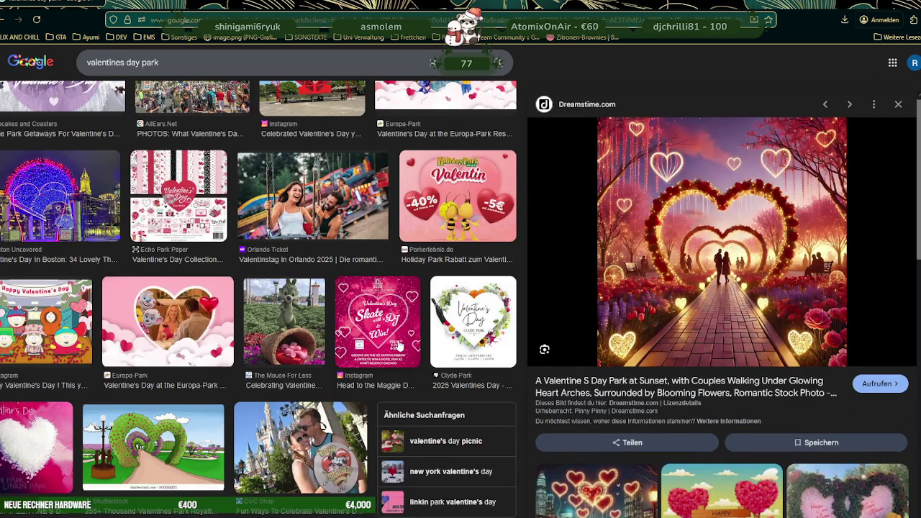
{"action": "scroll", "coordinate": [400, 347], "scroll_direction": "down", "scroll_amount": 2}
{"action": "scroll", "coordinate": [400, 347], "scroll_direction": "down", "scroll_amount": 1}
{"action": "scroll", "coordinate": [399, 347], "scroll_direction": "down", "scroll_amount": 1}
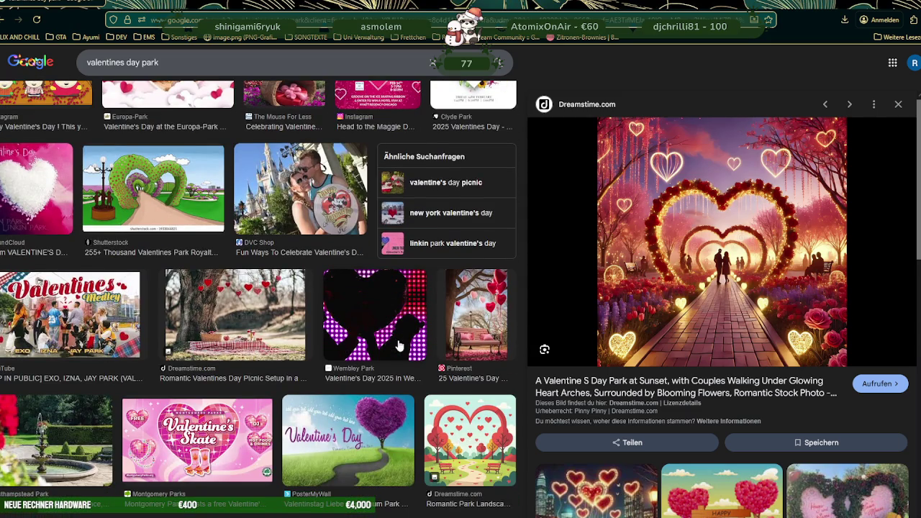
{"action": "scroll", "coordinate": [399, 347], "scroll_direction": "down", "scroll_amount": 1}
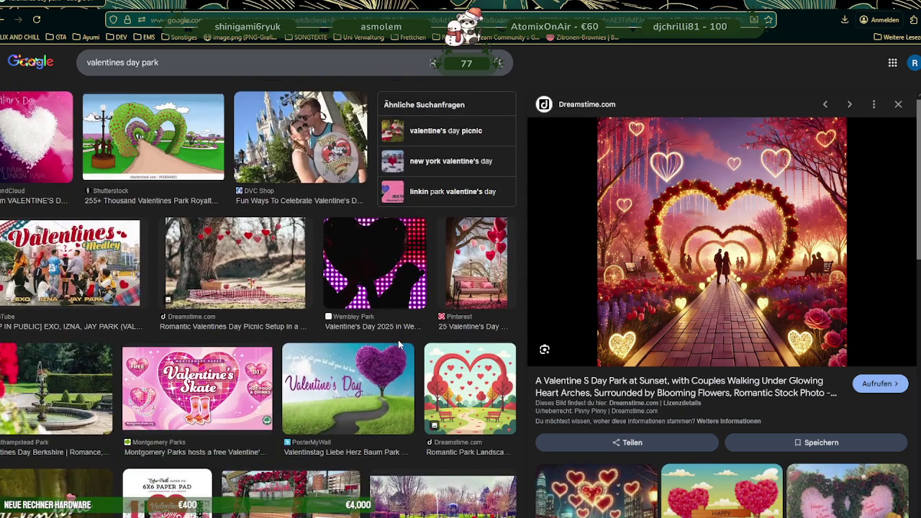
{"action": "left_click", "coordinate": [237, 270]}
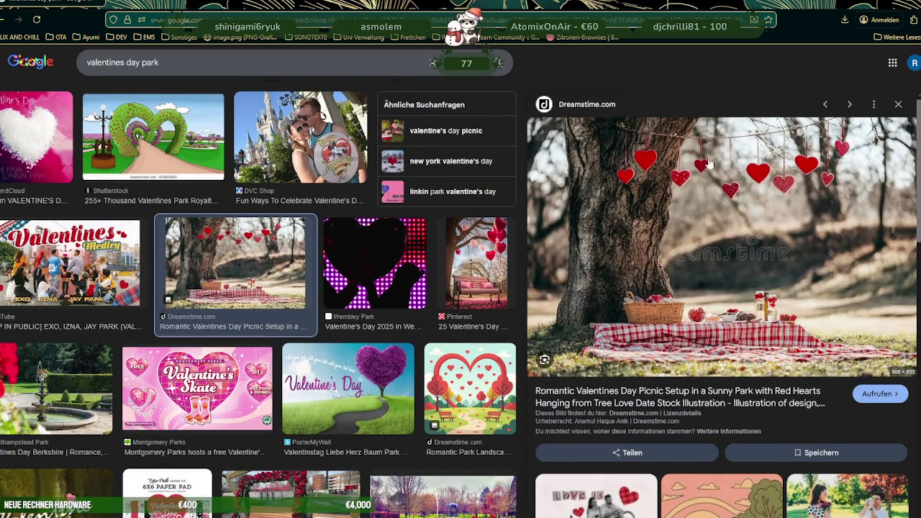
- Scroll on and preview the Instagram picnic date-idea image
{"action": "scroll", "coordinate": [302, 274], "scroll_direction": "down", "scroll_amount": 3}
{"action": "scroll", "coordinate": [302, 274], "scroll_direction": "down", "scroll_amount": 2}
{"action": "scroll", "coordinate": [302, 275], "scroll_direction": "down", "scroll_amount": 1}
{"action": "scroll", "coordinate": [302, 275], "scroll_direction": "down", "scroll_amount": 2}
{"action": "scroll", "coordinate": [301, 275], "scroll_direction": "down", "scroll_amount": 1}
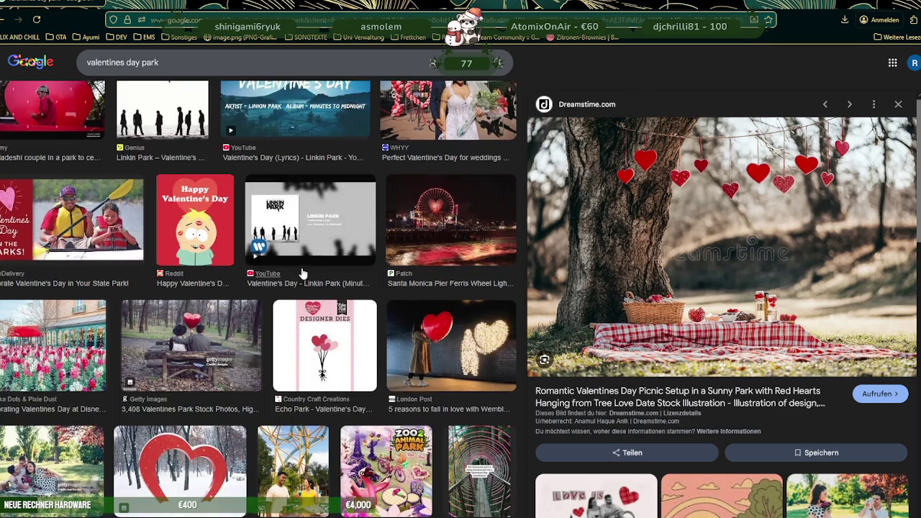
{"action": "scroll", "coordinate": [302, 274], "scroll_direction": "down", "scroll_amount": 2}
{"action": "scroll", "coordinate": [302, 274], "scroll_direction": "down", "scroll_amount": 1}
{"action": "scroll", "coordinate": [302, 274], "scroll_direction": "down", "scroll_amount": 1}
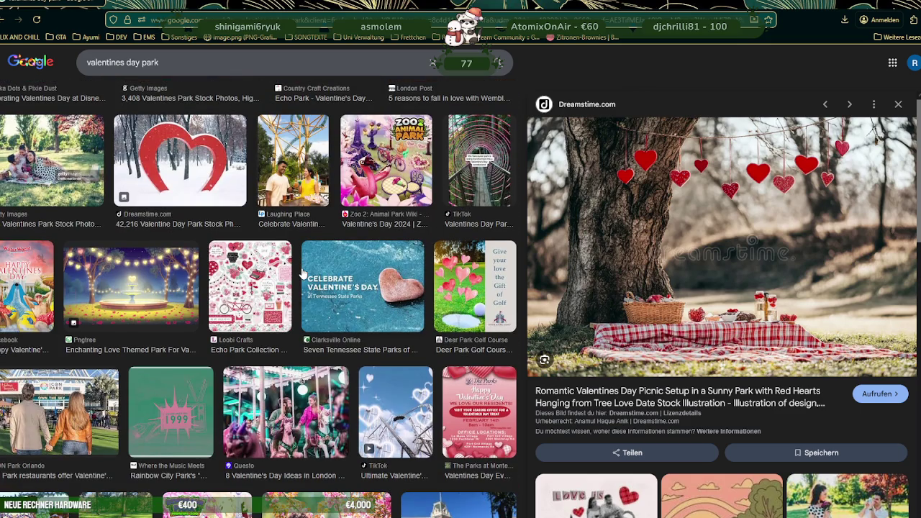
{"action": "scroll", "coordinate": [301, 275], "scroll_direction": "down", "scroll_amount": 2}
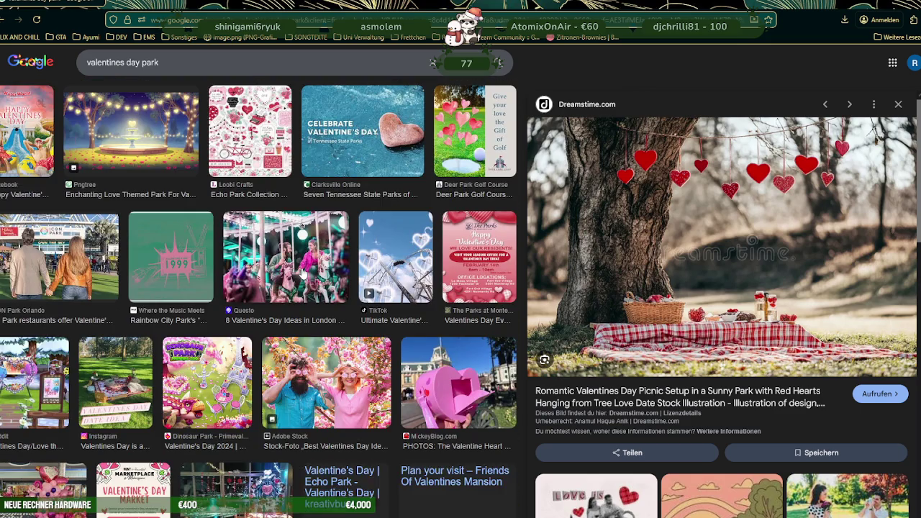
{"action": "scroll", "coordinate": [303, 275], "scroll_direction": "down", "scroll_amount": 2}
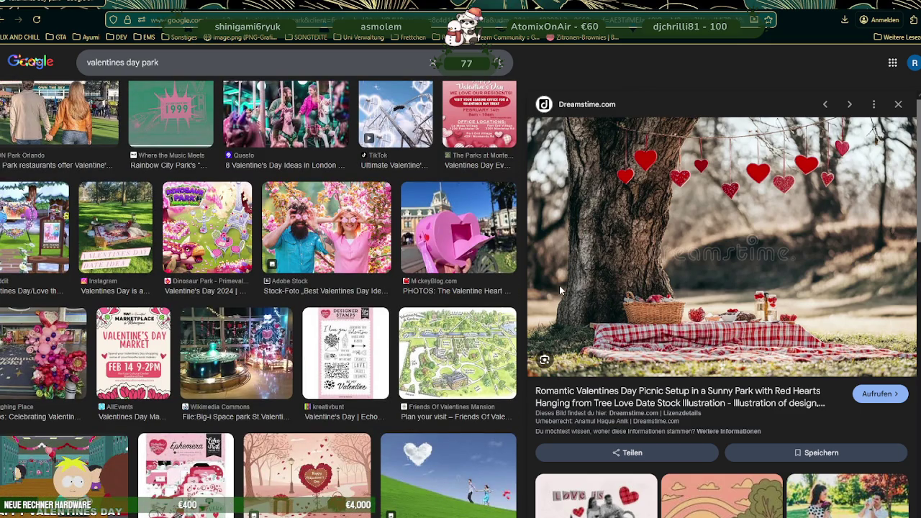
{"action": "left_click", "coordinate": [120, 226]}
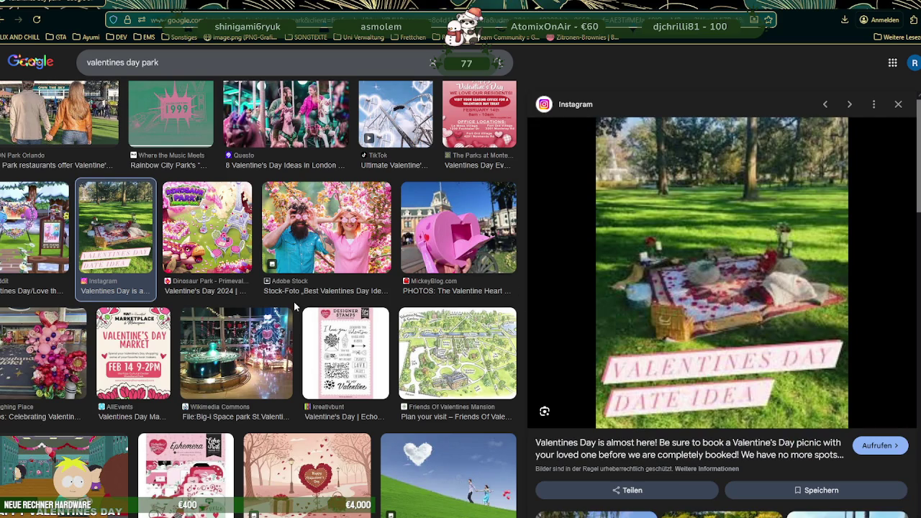
- Scroll through the remaining 'valentines day park' results and back up again
{"action": "scroll", "coordinate": [295, 274], "scroll_direction": "down", "scroll_amount": 3}
{"action": "scroll", "coordinate": [294, 307], "scroll_direction": "down", "scroll_amount": 2}
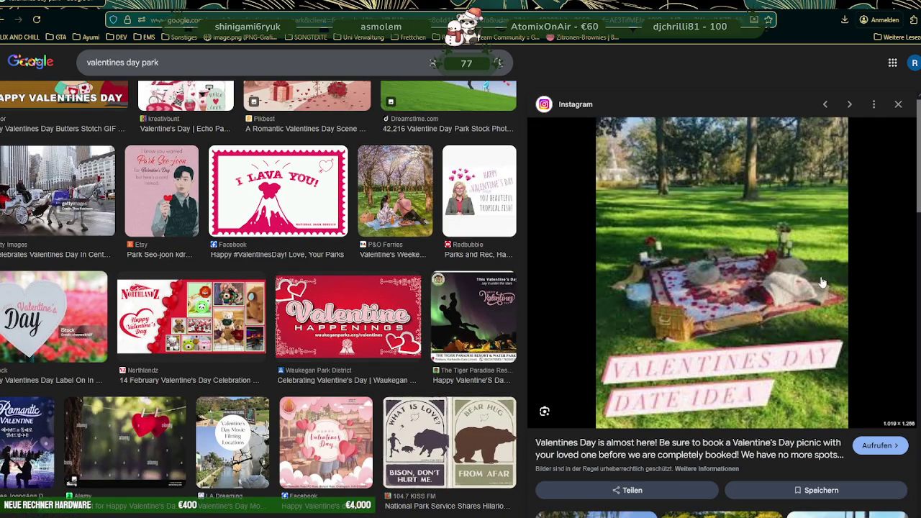
{"action": "scroll", "coordinate": [288, 279], "scroll_direction": "down", "scroll_amount": 3}
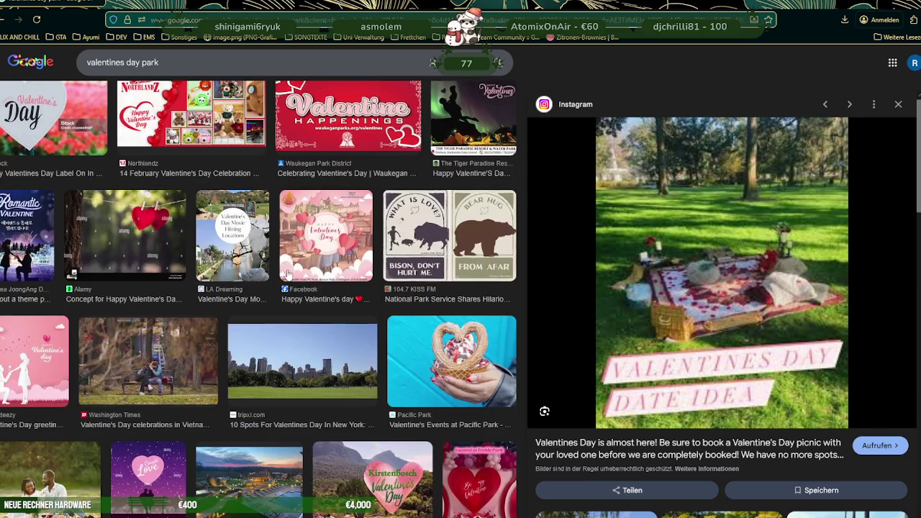
{"action": "scroll", "coordinate": [299, 272], "scroll_direction": "down", "scroll_amount": 2}
{"action": "scroll", "coordinate": [299, 272], "scroll_direction": "down", "scroll_amount": 3}
{"action": "scroll", "coordinate": [299, 272], "scroll_direction": "down", "scroll_amount": 1}
{"action": "scroll", "coordinate": [299, 272], "scroll_direction": "down", "scroll_amount": 2}
{"action": "scroll", "coordinate": [299, 271], "scroll_direction": "down", "scroll_amount": 3}
{"action": "scroll", "coordinate": [299, 270], "scroll_direction": "down", "scroll_amount": 1}
{"action": "scroll", "coordinate": [298, 271], "scroll_direction": "down", "scroll_amount": 1}
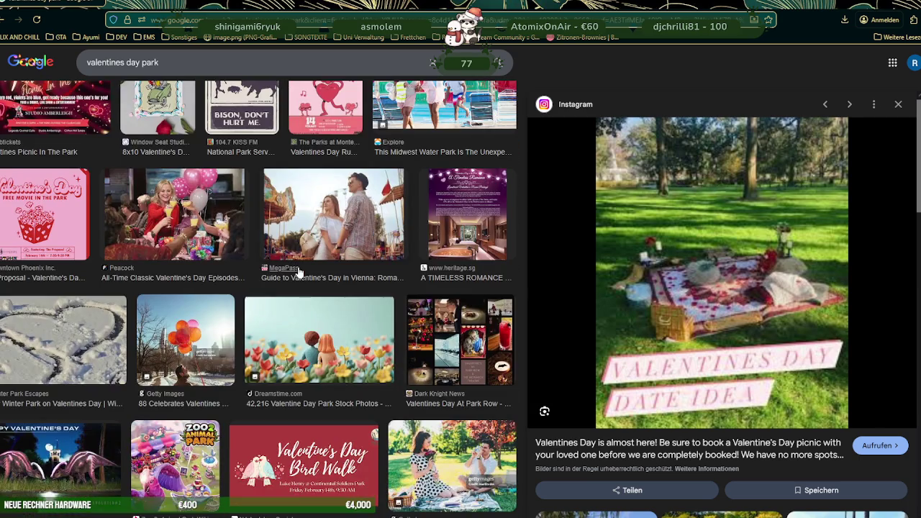
{"action": "scroll", "coordinate": [299, 272], "scroll_direction": "down", "scroll_amount": 2}
{"action": "scroll", "coordinate": [298, 272], "scroll_direction": "down", "scroll_amount": 1}
{"action": "scroll", "coordinate": [299, 272], "scroll_direction": "down", "scroll_amount": 1}
{"action": "scroll", "coordinate": [299, 272], "scroll_direction": "down", "scroll_amount": 2}
{"action": "scroll", "coordinate": [298, 273], "scroll_direction": "down", "scroll_amount": 2}
{"action": "scroll", "coordinate": [299, 272], "scroll_direction": "down", "scroll_amount": 2}
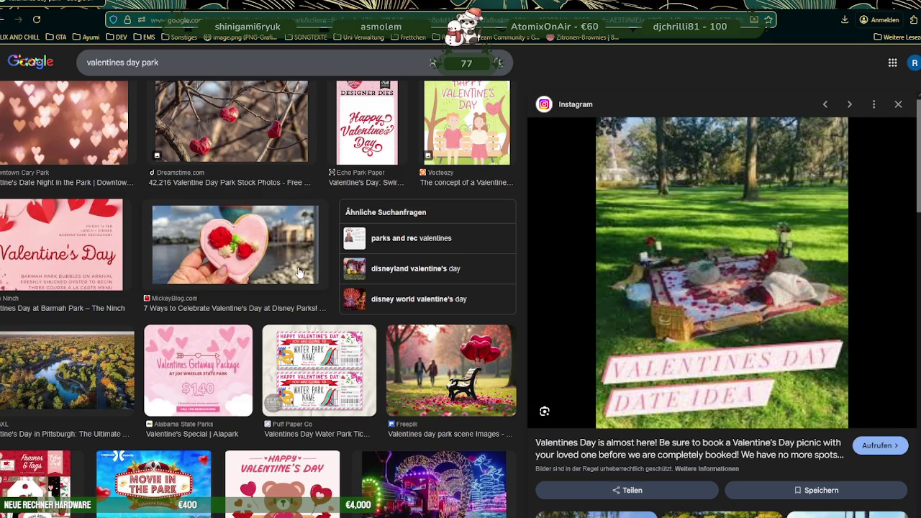
{"action": "scroll", "coordinate": [300, 272], "scroll_direction": "down", "scroll_amount": 1}
{"action": "scroll", "coordinate": [299, 272], "scroll_direction": "down", "scroll_amount": 3}
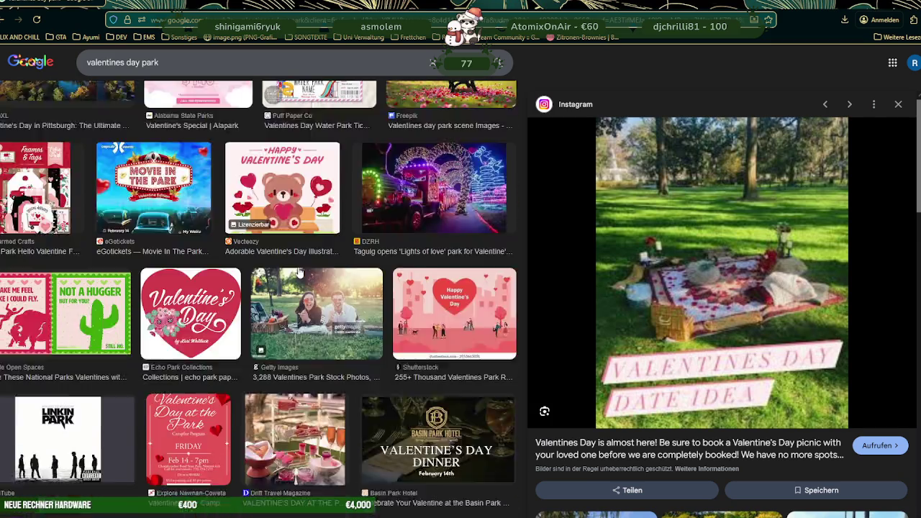
{"action": "scroll", "coordinate": [299, 272], "scroll_direction": "down", "scroll_amount": 2}
{"action": "scroll", "coordinate": [299, 272], "scroll_direction": "down", "scroll_amount": 2}
{"action": "scroll", "coordinate": [300, 272], "scroll_direction": "down", "scroll_amount": 2}
{"action": "scroll", "coordinate": [299, 272], "scroll_direction": "down", "scroll_amount": 1}
{"action": "scroll", "coordinate": [300, 272], "scroll_direction": "down", "scroll_amount": 3}
{"action": "scroll", "coordinate": [300, 272], "scroll_direction": "up", "scroll_amount": 2}
{"action": "scroll", "coordinate": [299, 272], "scroll_direction": "up", "scroll_amount": 3}
{"action": "scroll", "coordinate": [300, 272], "scroll_direction": "up", "scroll_amount": 3}
{"action": "scroll", "coordinate": [299, 272], "scroll_direction": "up", "scroll_amount": 3}
{"action": "scroll", "coordinate": [299, 272], "scroll_direction": "up", "scroll_amount": 3}
{"action": "scroll", "coordinate": [300, 272], "scroll_direction": "up", "scroll_amount": 3}
{"action": "scroll", "coordinate": [299, 272], "scroll_direction": "up", "scroll_amount": 3}
{"action": "scroll", "coordinate": [300, 272], "scroll_direction": "up", "scroll_amount": 3}
{"action": "scroll", "coordinate": [300, 272], "scroll_direction": "up", "scroll_amount": 3}
{"action": "scroll", "coordinate": [299, 272], "scroll_direction": "down", "scroll_amount": 5}
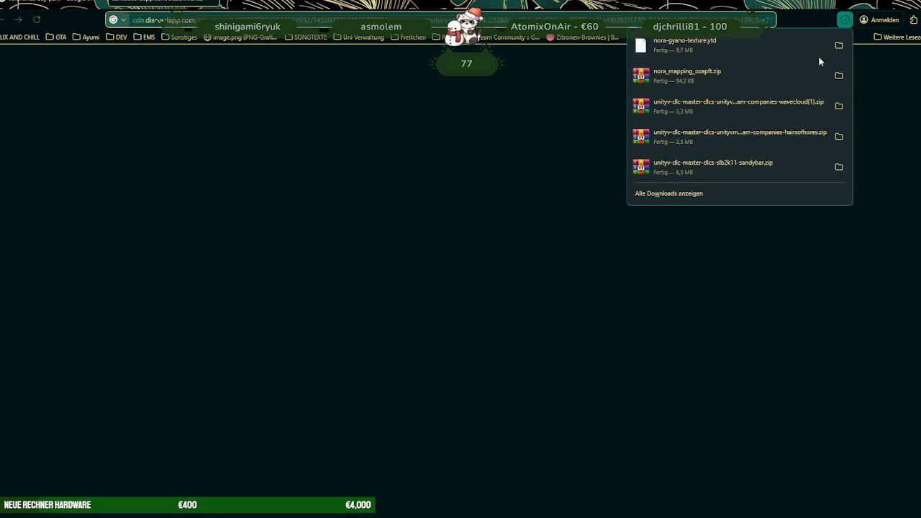
- Drag nora-gyano-texture.ytd into gyanotextdic.rpf in RPF Explorer and inspect its textures
{"action": "left_click", "coordinate": [886, 6]}
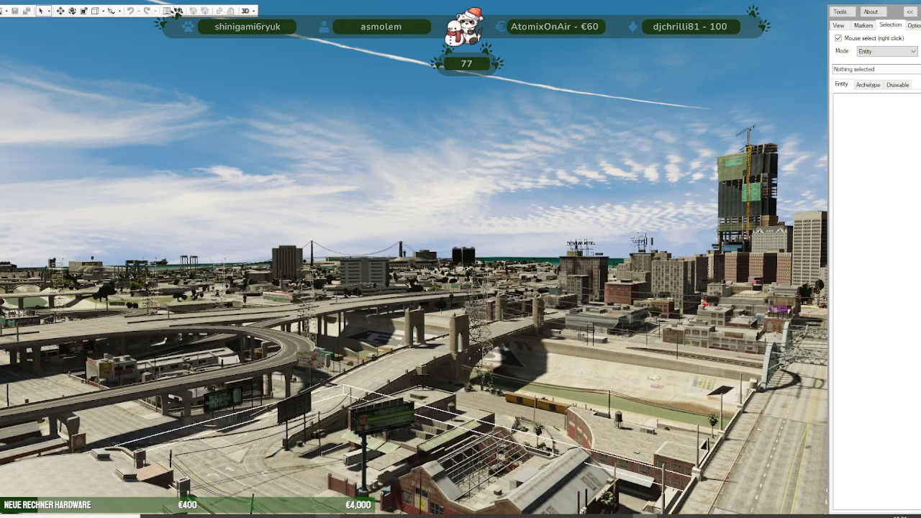
{"action": "left_click", "coordinate": [177, 12]}
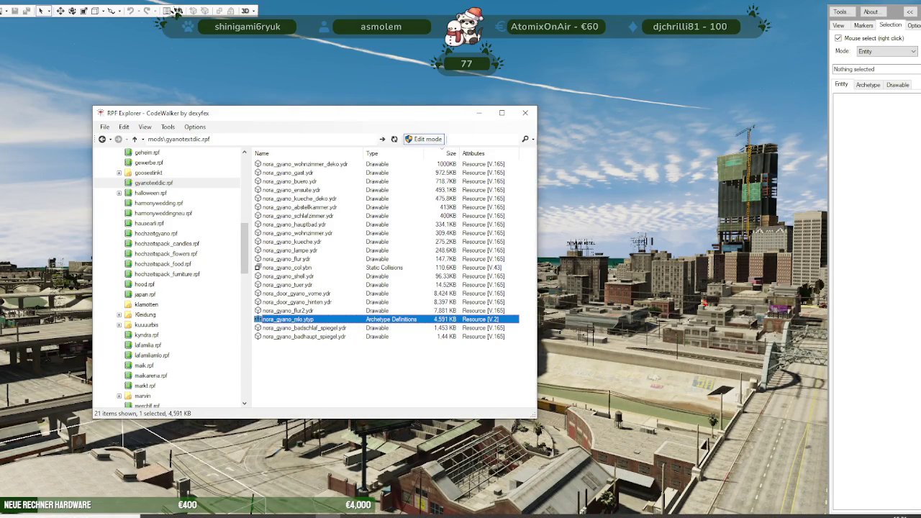
{"action": "left_click", "coordinate": [153, 515]}
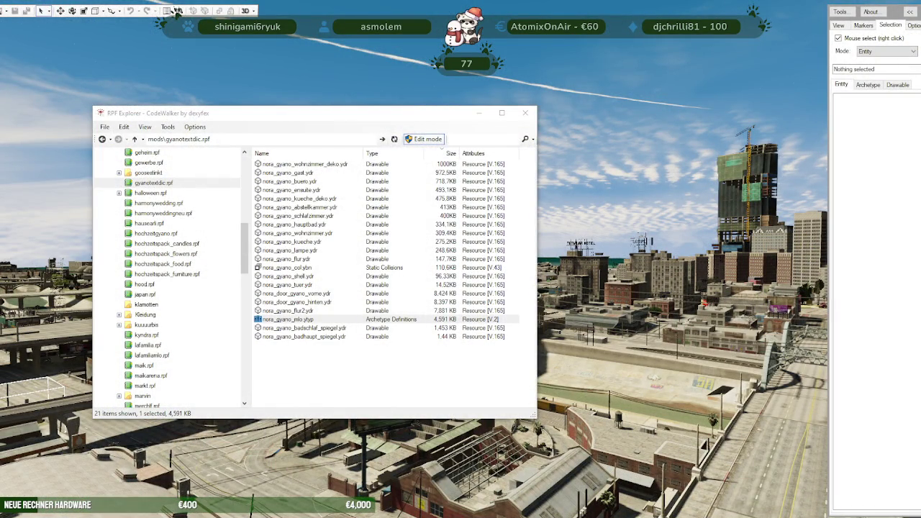
{"action": "left_click_drag", "start_coordinate": [135, 421], "coordinate": [344, 381]}
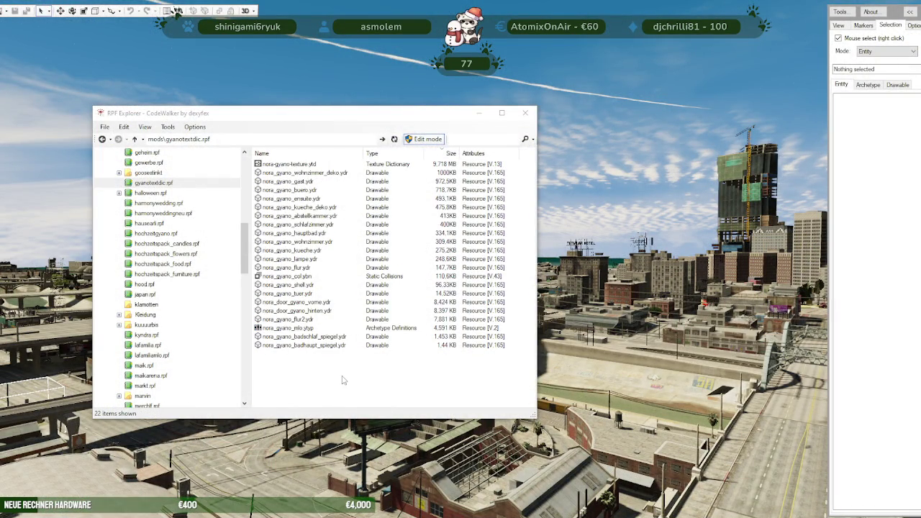
{"action": "double_click", "coordinate": [281, 165]}
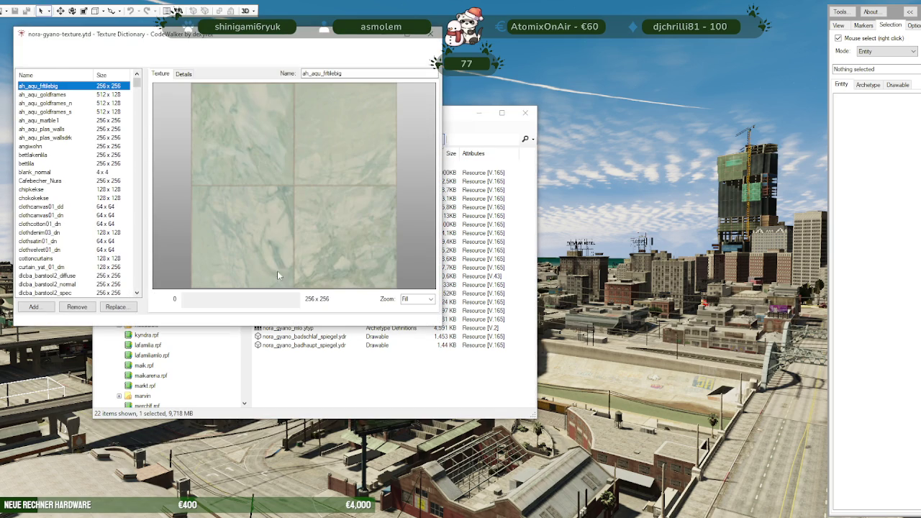
{"action": "left_click", "coordinate": [431, 34]}
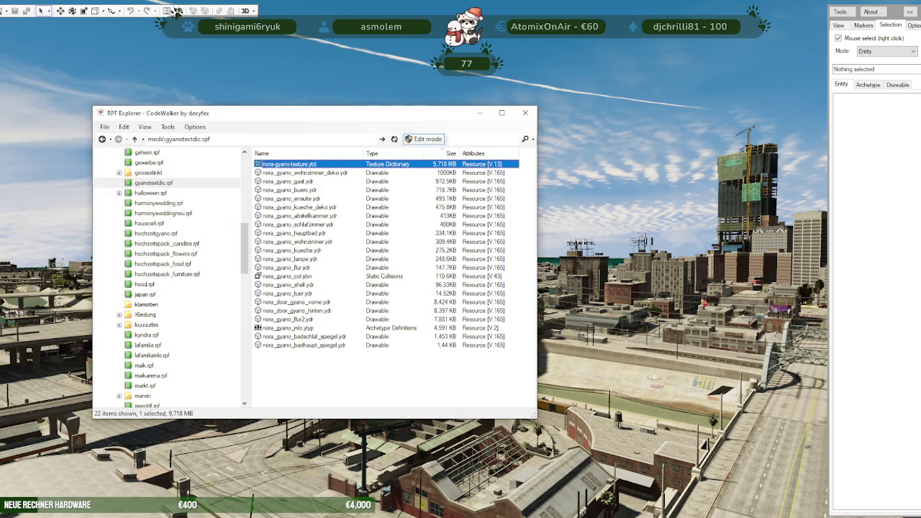
{"action": "left_click", "coordinate": [178, 12]}
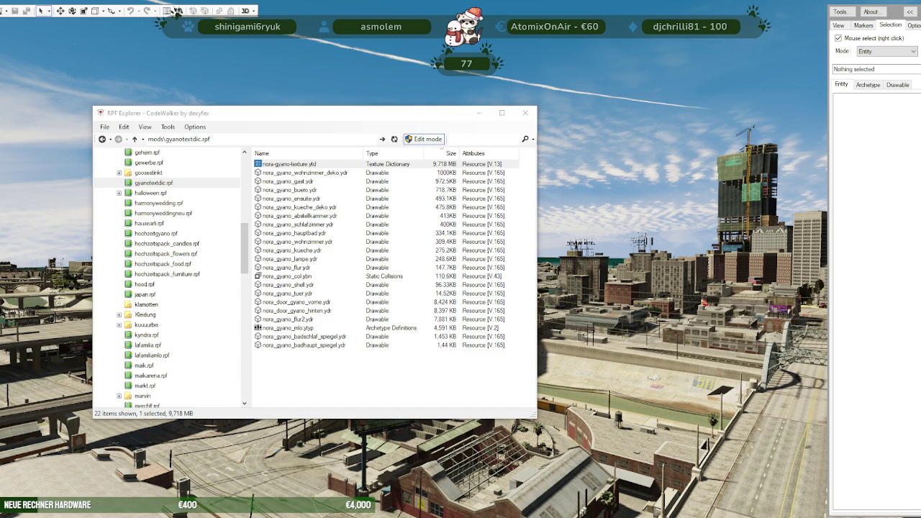
- Reopen nora-gyano-texture.ytd beside its folder and select the ah_aqu_goldframes_n texture
{"action": "double_click", "coordinate": [342, 165]}
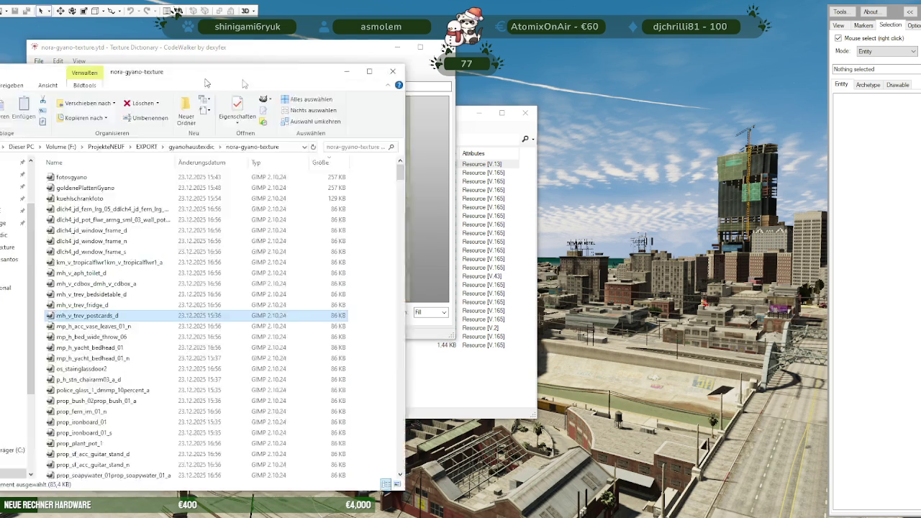
{"action": "left_click_drag", "start_coordinate": [108, 43], "coordinate": [446, 44]}
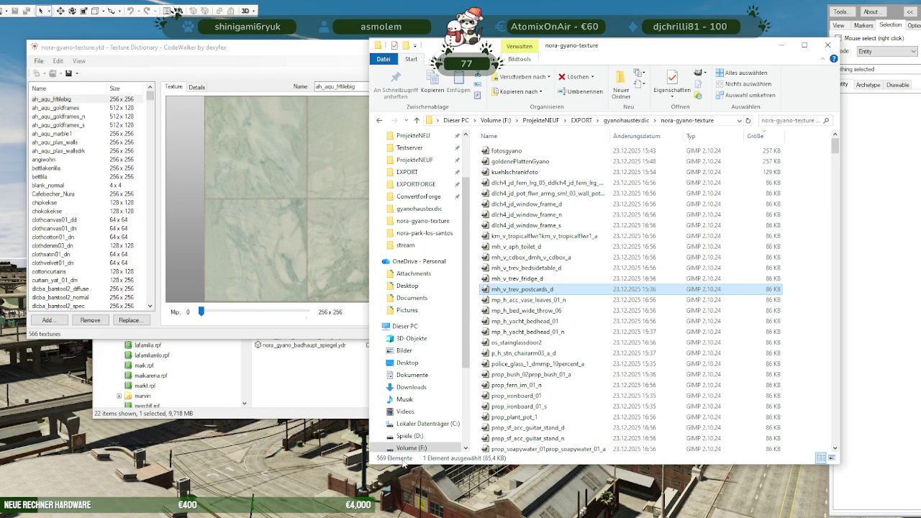
{"action": "left_click", "coordinate": [83, 116]}
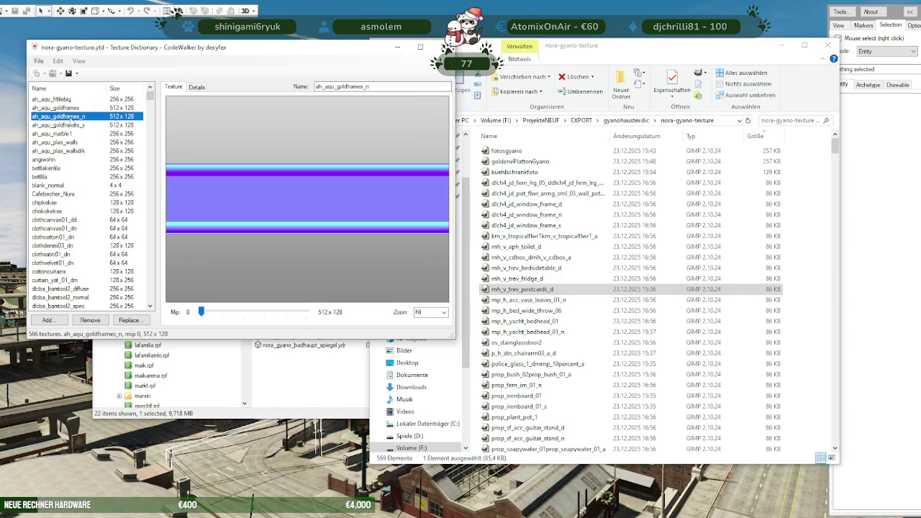
- Try exporting all textures to the vergleich folder and dismiss the path-not-found warning
{"action": "left_click", "coordinate": [76, 73]}
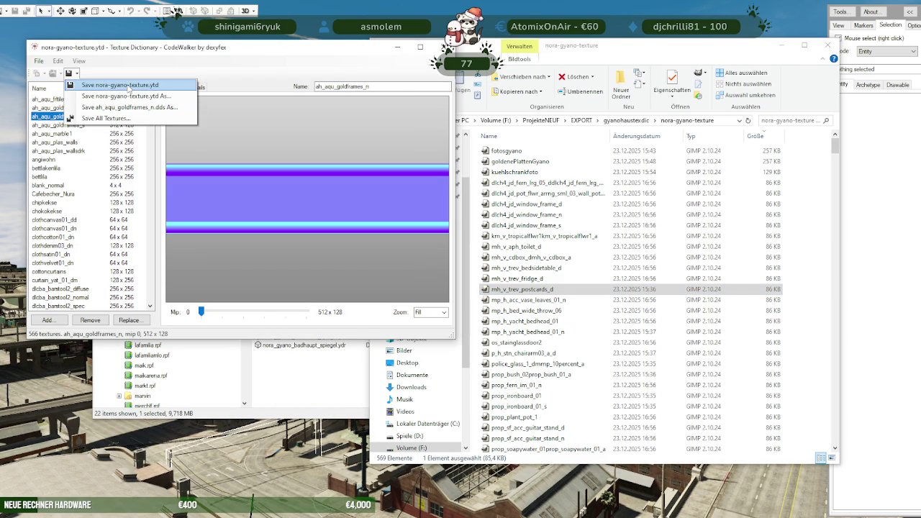
{"action": "left_click", "coordinate": [105, 118]}
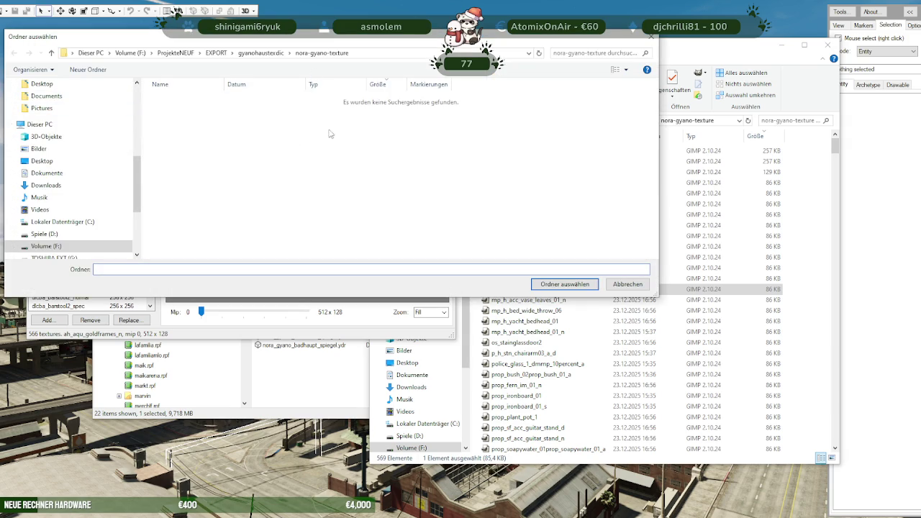
{"action": "type", "text": "vergleich"}
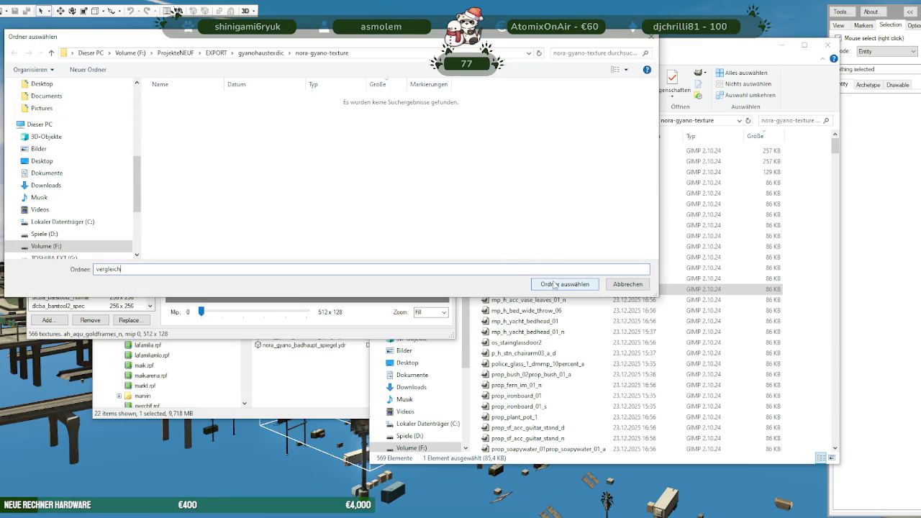
{"action": "left_click", "coordinate": [555, 285]}
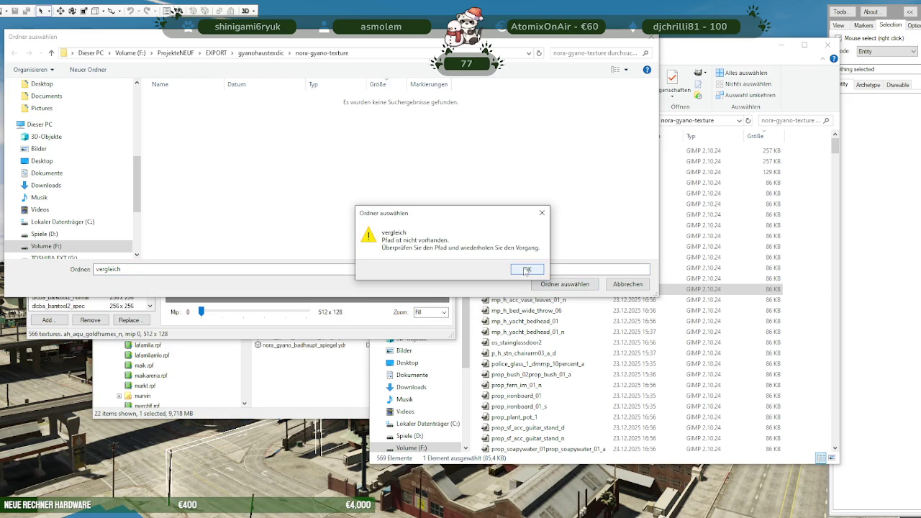
{"action": "left_click", "coordinate": [526, 270]}
{"action": "left_click", "coordinate": [216, 53]}
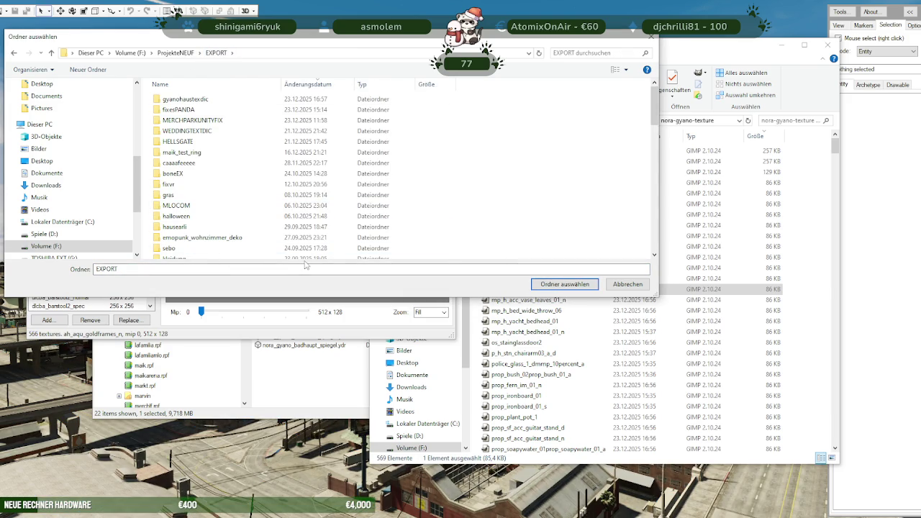
- Save all textures into the empty leckmich folder under EXPORT > gyanohaustexdic
{"action": "scroll", "coordinate": [304, 216], "scroll_direction": "down", "scroll_amount": 3}
{"action": "scroll", "coordinate": [305, 216], "scroll_direction": "up", "scroll_amount": 3}
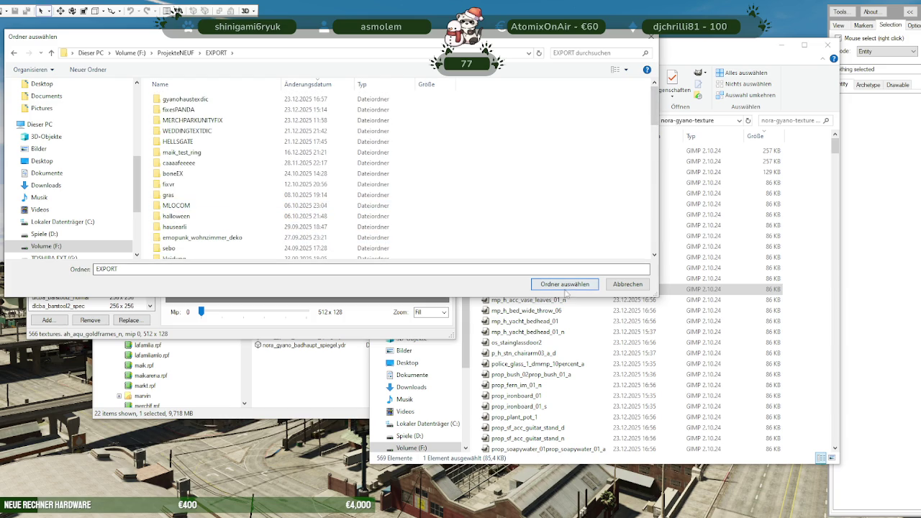
{"action": "double_click", "coordinate": [185, 100]}
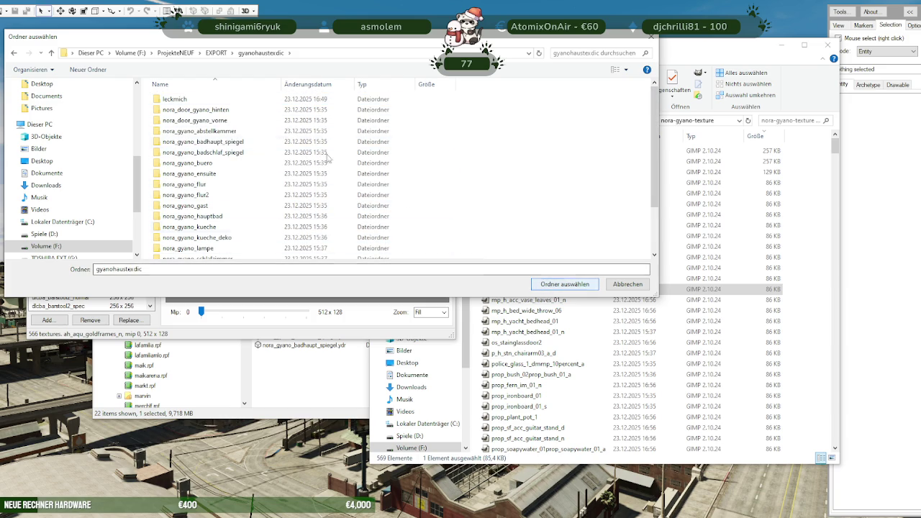
{"action": "double_click", "coordinate": [175, 98]}
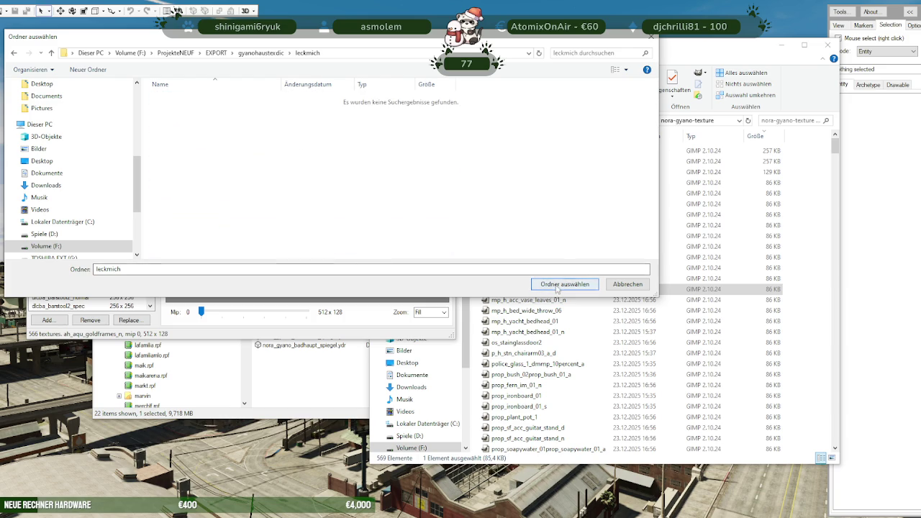
{"action": "left_click", "coordinate": [565, 284]}
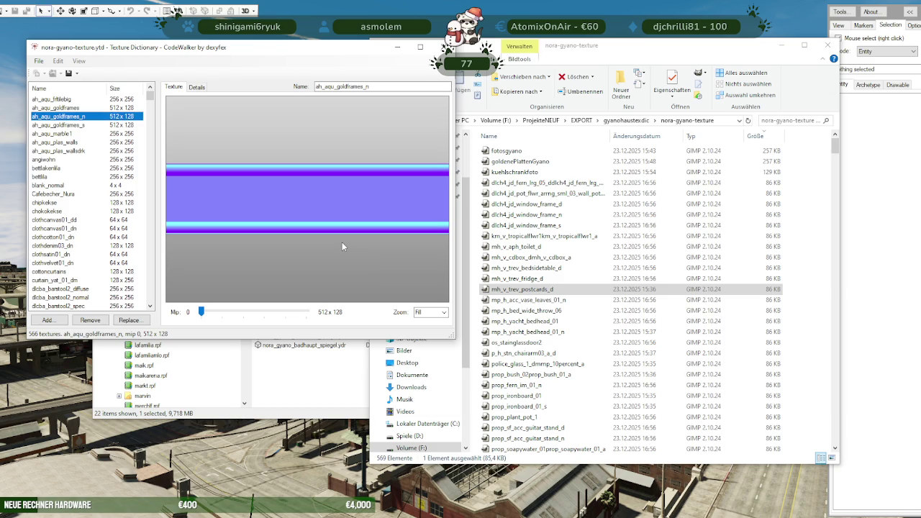
{"action": "mouse_move", "coordinate": [118, 475]}
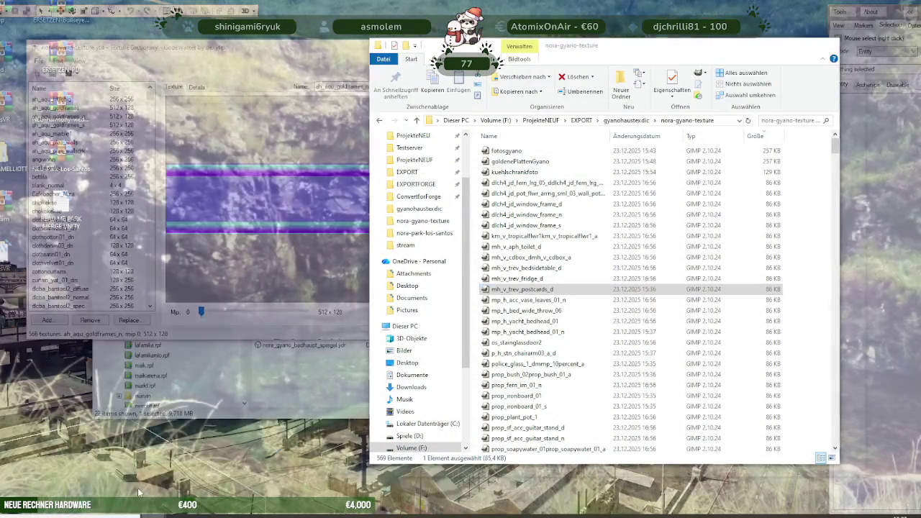
{"action": "left_click", "coordinate": [139, 492]}
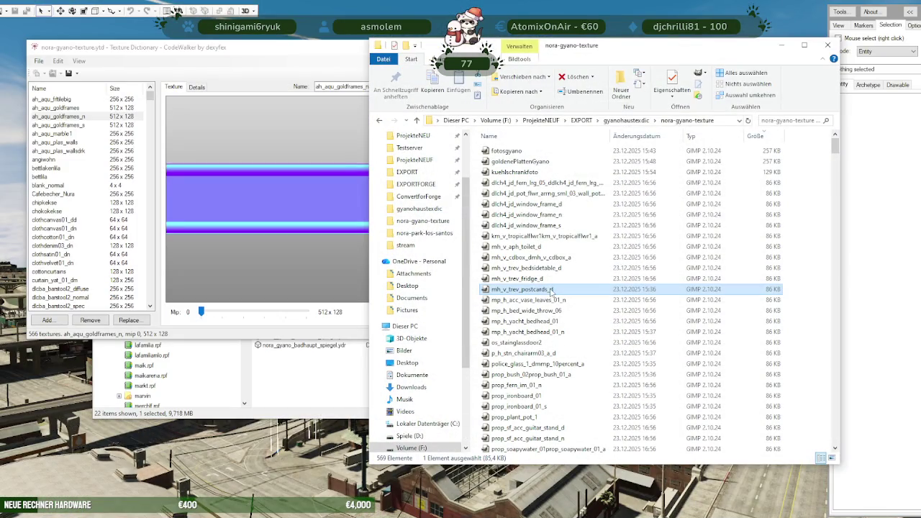
- Delete the 569 old files in leckmich and re-export all 566 dictionary textures into it
{"action": "left_click", "coordinate": [627, 120]}
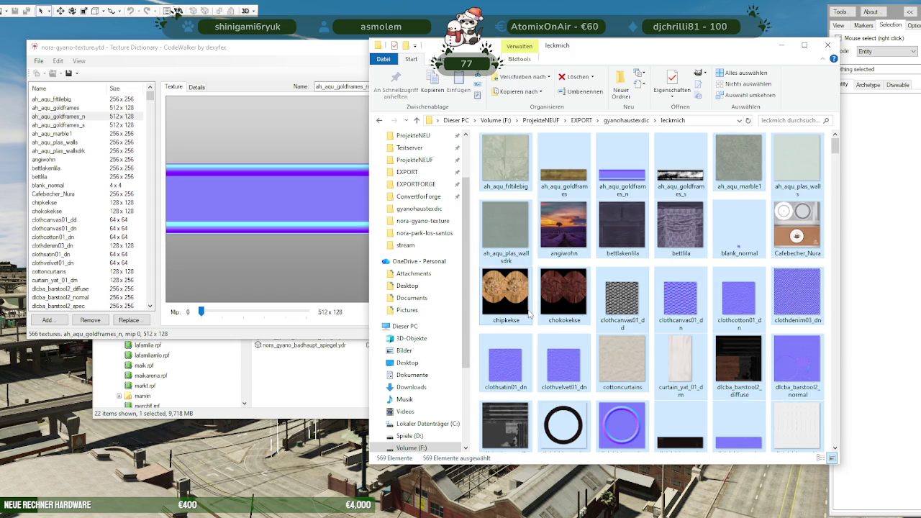
{"action": "key", "text": "Delete"}
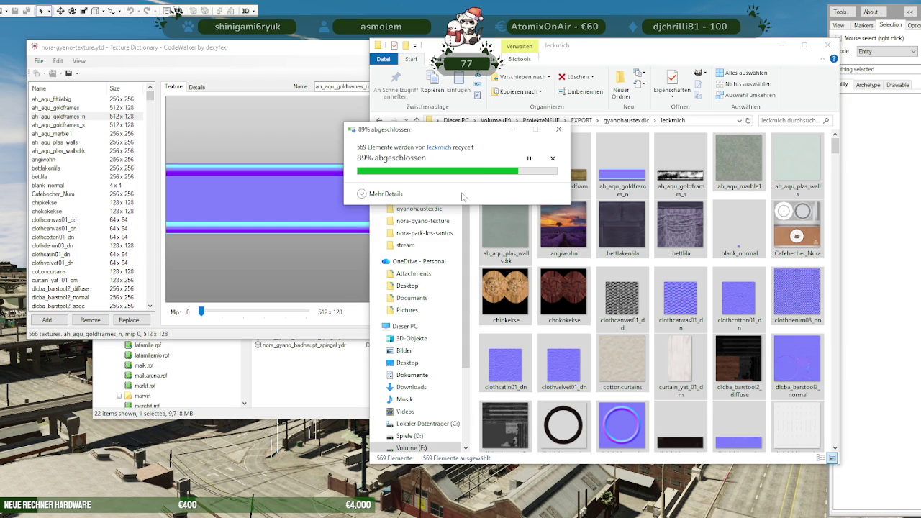
{"action": "left_click", "coordinate": [85, 76]}
{"action": "left_click", "coordinate": [77, 73]}
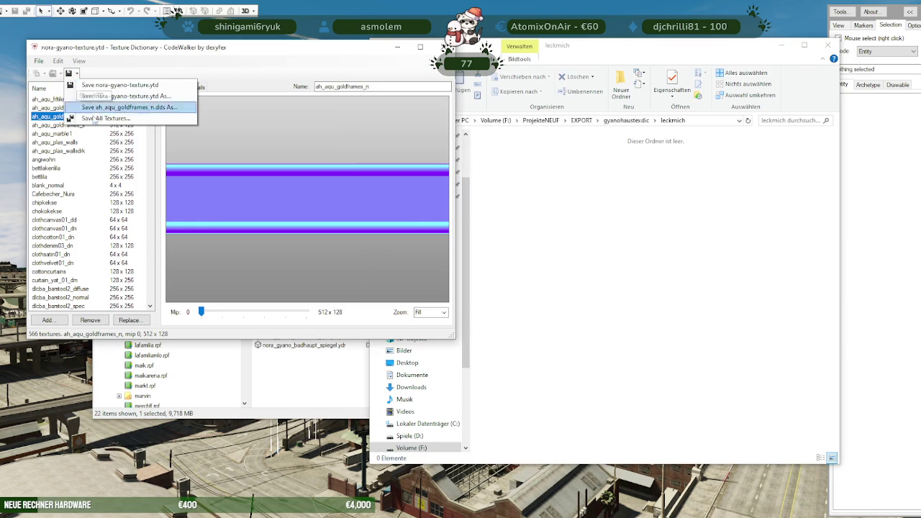
{"action": "left_click", "coordinate": [105, 118]}
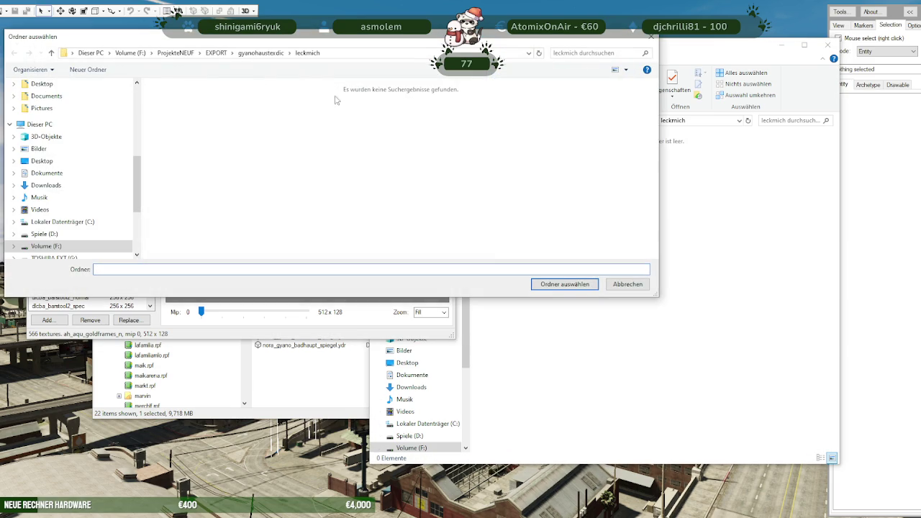
{"action": "left_click", "coordinate": [561, 285]}
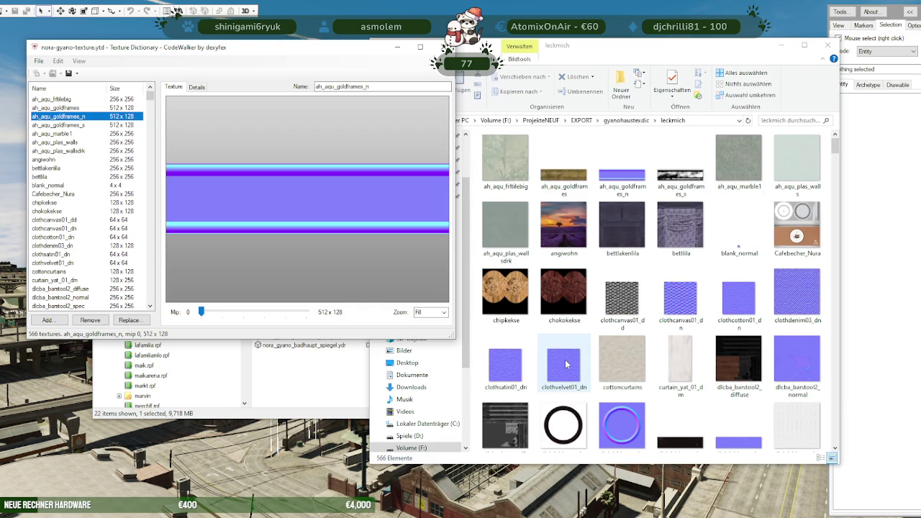
{"action": "left_click", "coordinate": [277, 382]}
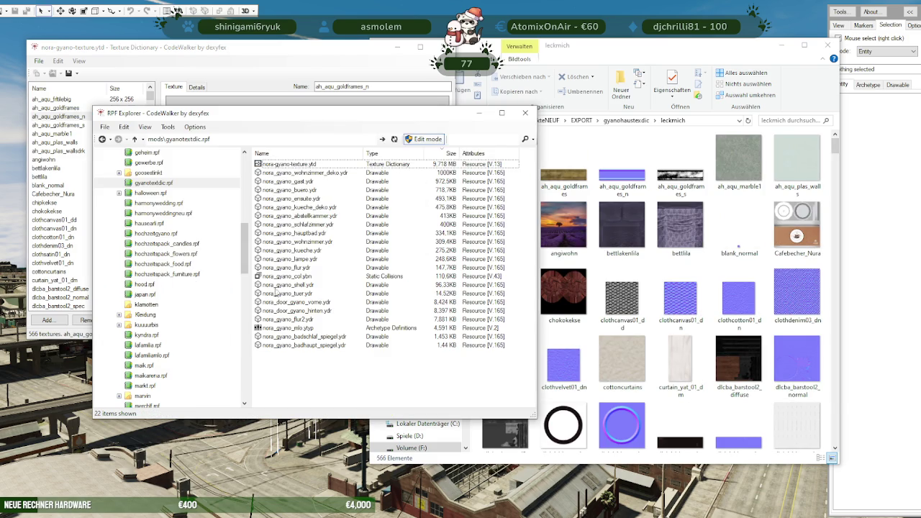
- Open the EXPORT > gyanohaustexdic > nora-gyano-texture folder in Explorer
{"action": "left_click", "coordinate": [154, 515]}
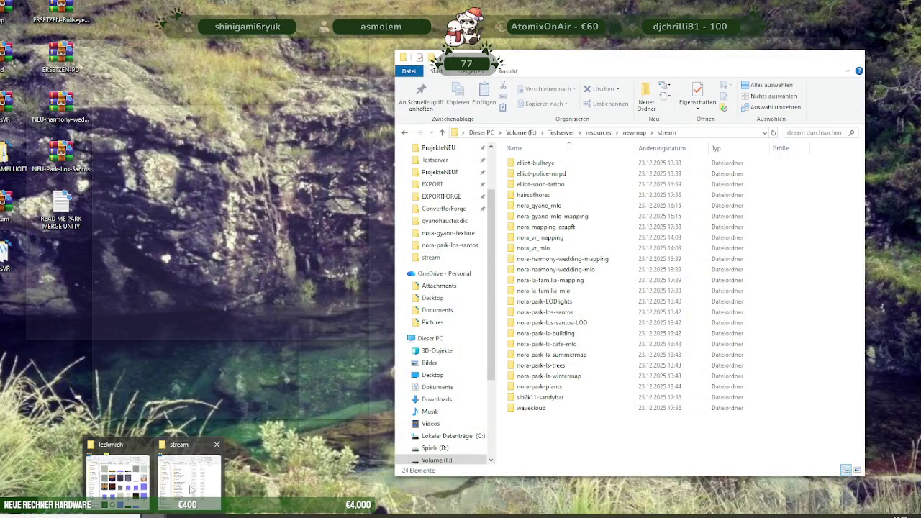
{"action": "left_click", "coordinate": [170, 492]}
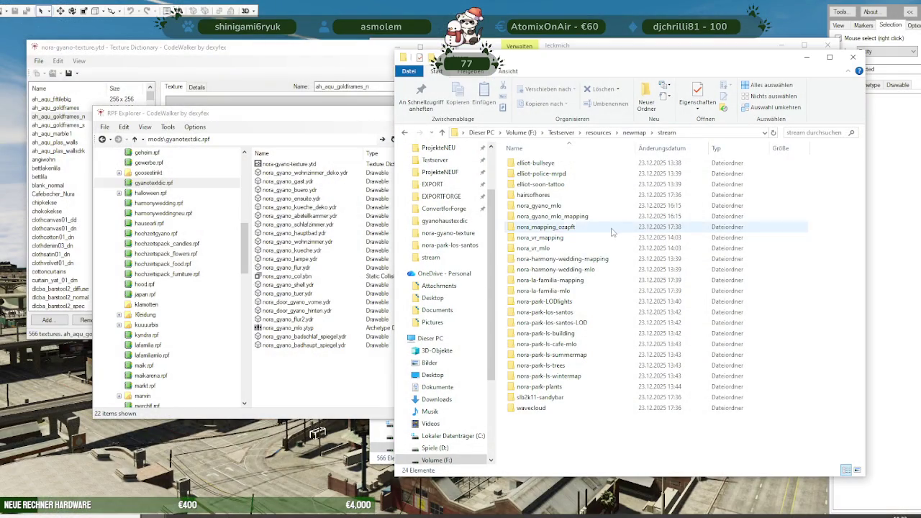
{"action": "left_click", "coordinate": [444, 186]}
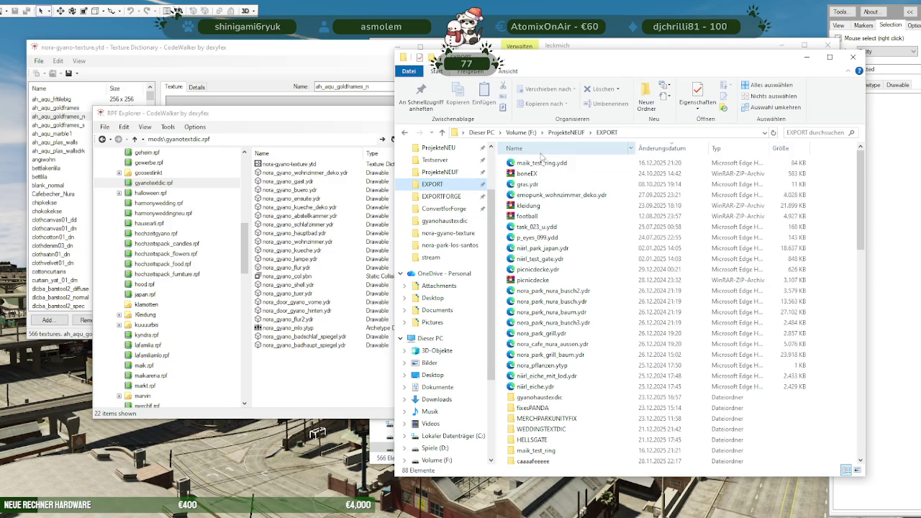
{"action": "left_click", "coordinate": [547, 399]}
{"action": "double_click", "coordinate": [548, 398]}
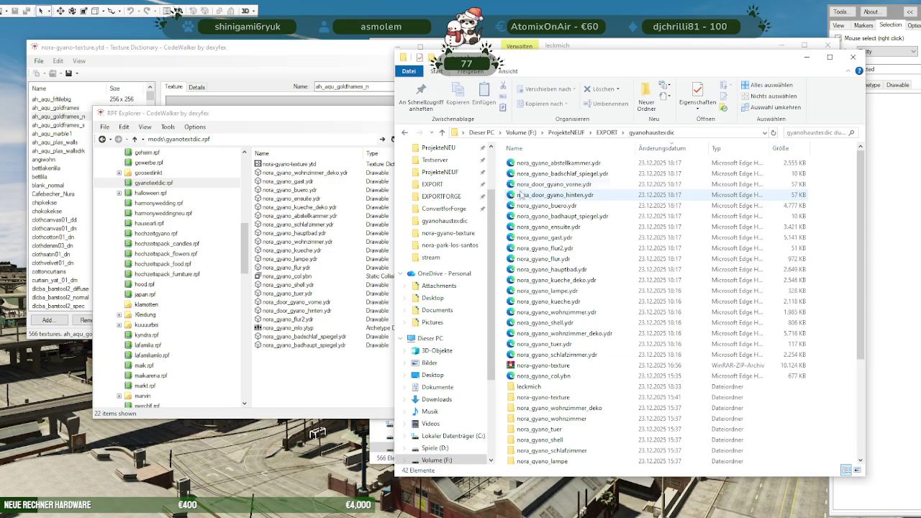
{"action": "left_click", "coordinate": [541, 398]}
{"action": "double_click", "coordinate": [541, 401]}
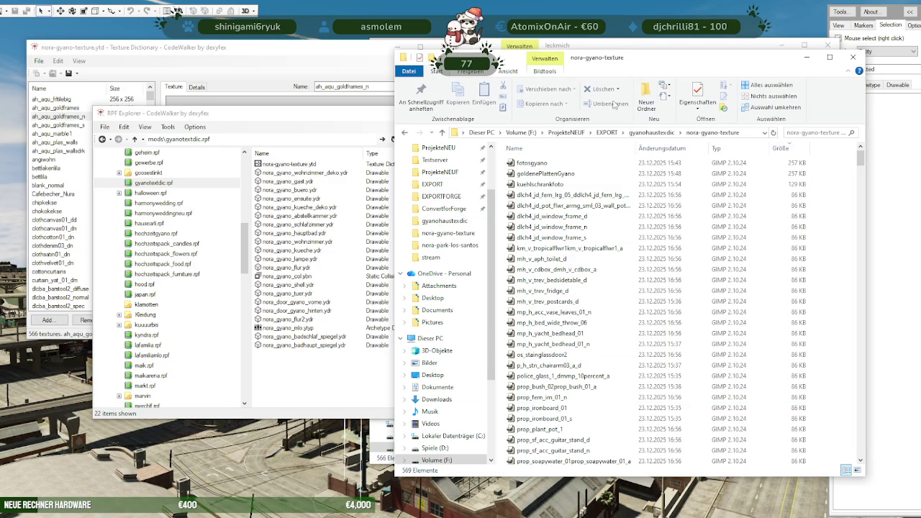
- Snap nora-gyano-texture left and leckmich right, with leckmich in Details view sorted by date
{"action": "left_click_drag", "start_coordinate": [653, 55], "coordinate": [285, 43]}
{"action": "left_click", "coordinate": [604, 52]}
{"action": "left_click_drag", "start_coordinate": [604, 52], "coordinate": [635, 49]}
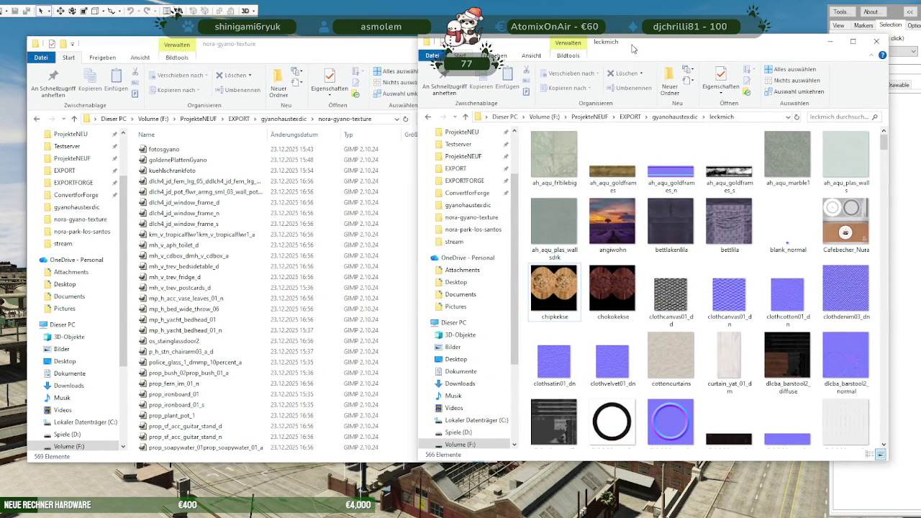
{"action": "left_click", "coordinate": [722, 118]}
{"action": "right_click", "coordinate": [696, 148]}
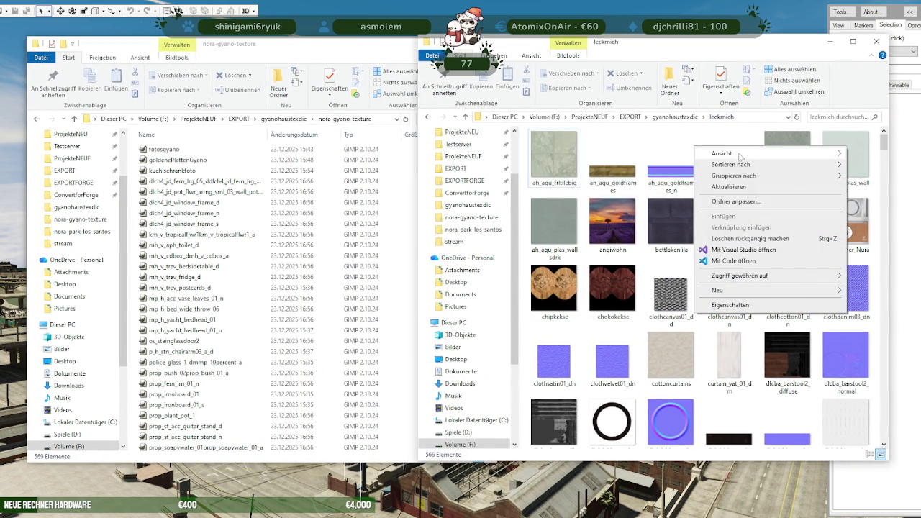
{"action": "mouse_move", "coordinate": [722, 154]}
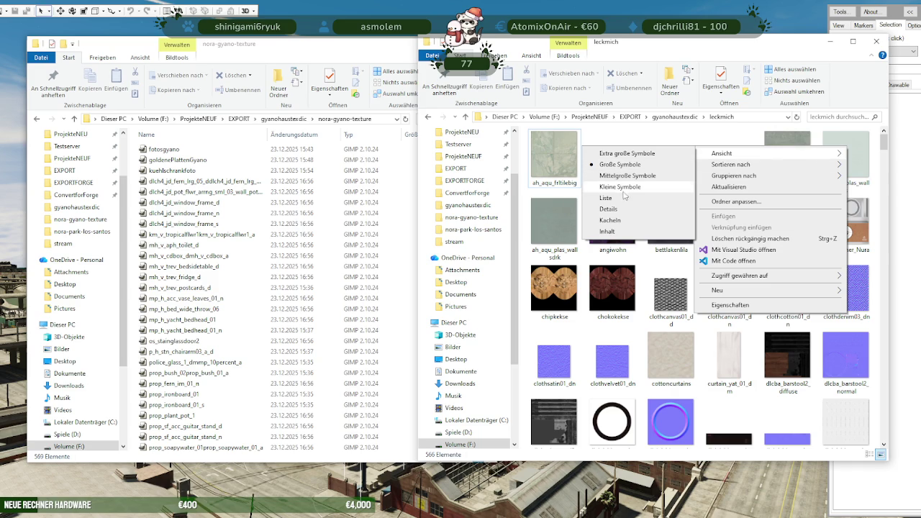
{"action": "left_click", "coordinate": [632, 209]}
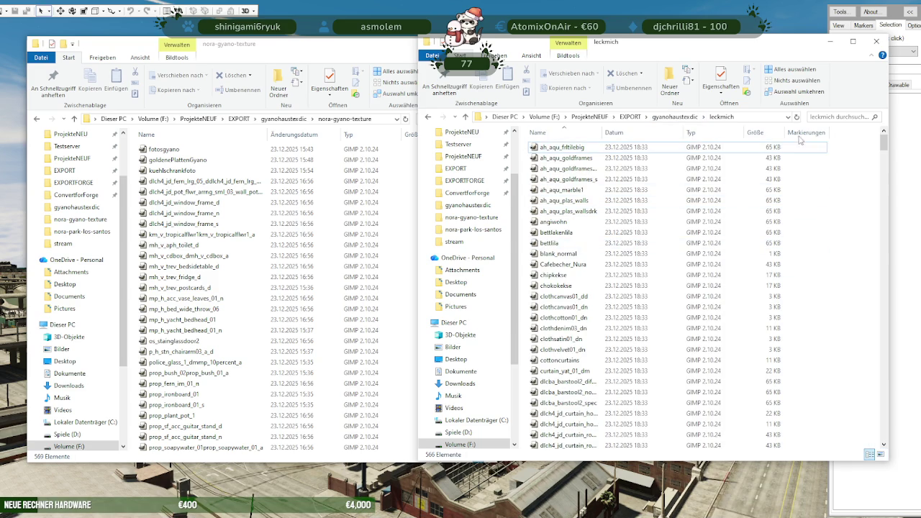
{"action": "left_click", "coordinate": [651, 134]}
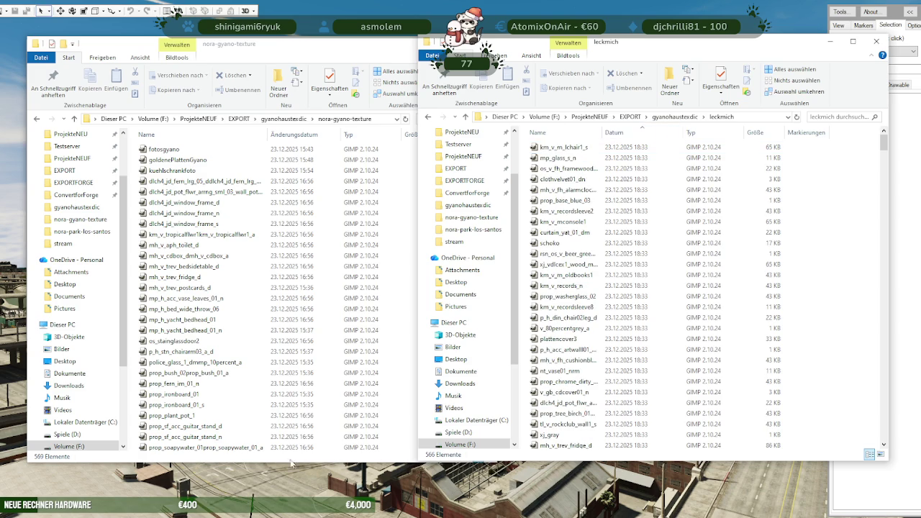
- Sort the nora-gyano-texture files by modification date as well
{"action": "left_click", "coordinate": [243, 376]}
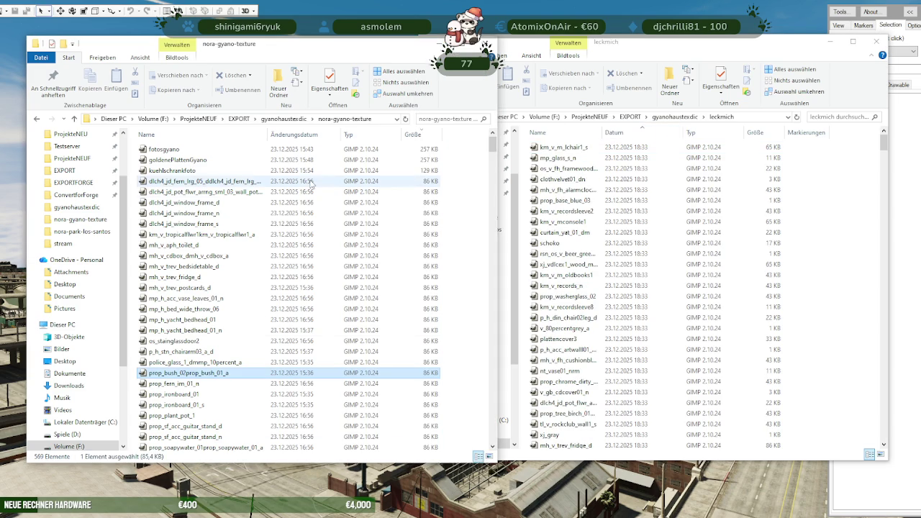
{"action": "left_click", "coordinate": [308, 137]}
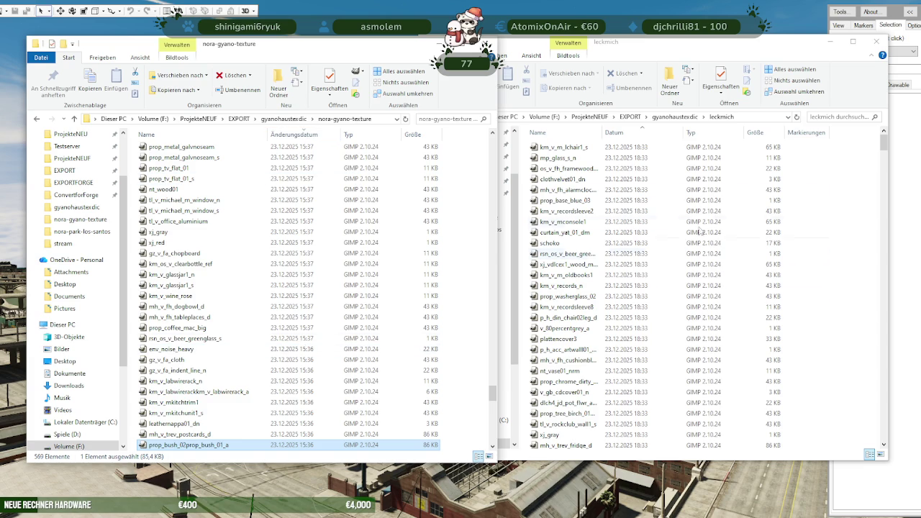
{"action": "left_click", "coordinate": [623, 158]}
- Move all 566 textures from leckmich into nora-gyano-texture, replacing the same-named files
{"action": "key", "text": "ctrl+a"}
{"action": "left_click_drag", "start_coordinate": [684, 254], "coordinate": [241, 284]}
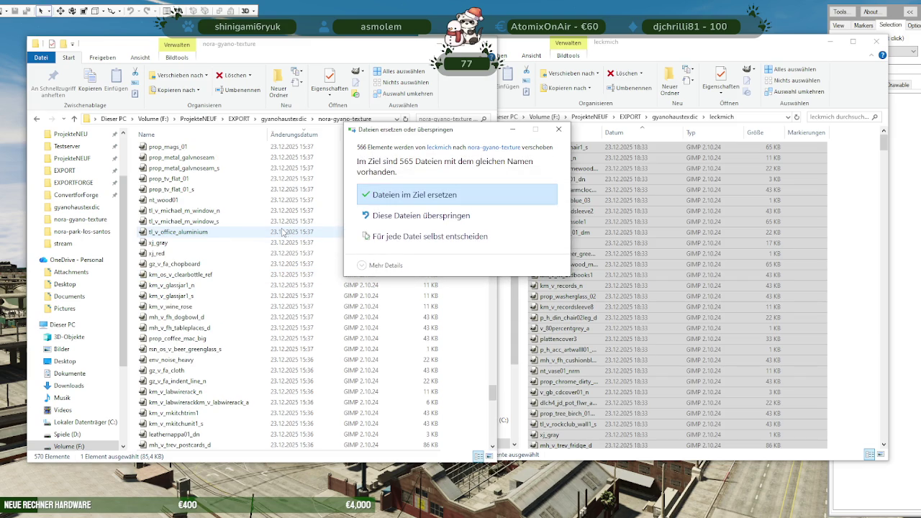
{"action": "left_click", "coordinate": [455, 200]}
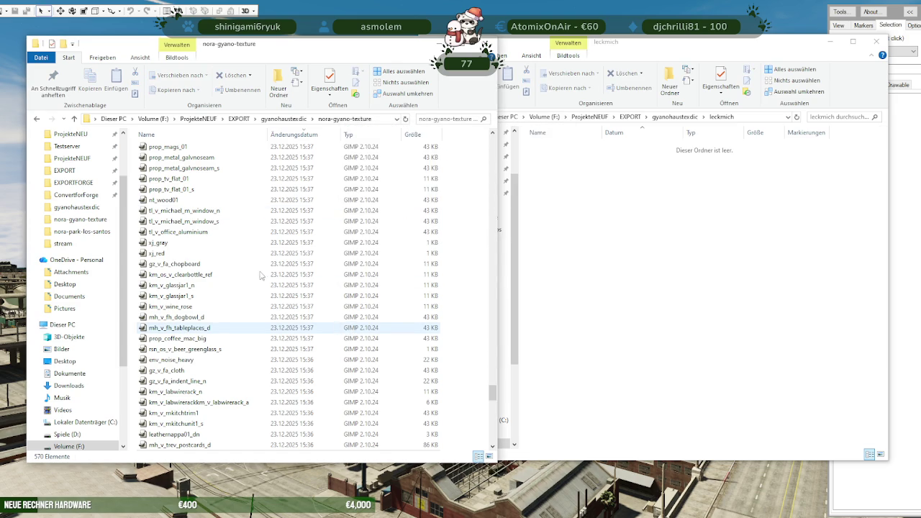
- Select all items and scroll through nora-gyano-texture to check the 570 files
{"action": "key", "text": "ctrl+a"}
{"action": "scroll", "coordinate": [274, 288], "scroll_direction": "up", "scroll_amount": 10}
{"action": "scroll", "coordinate": [275, 288], "scroll_direction": "up", "scroll_amount": 10}
{"action": "scroll", "coordinate": [275, 288], "scroll_direction": "up", "scroll_amount": 10}
{"action": "scroll", "coordinate": [274, 288], "scroll_direction": "up", "scroll_amount": 10}
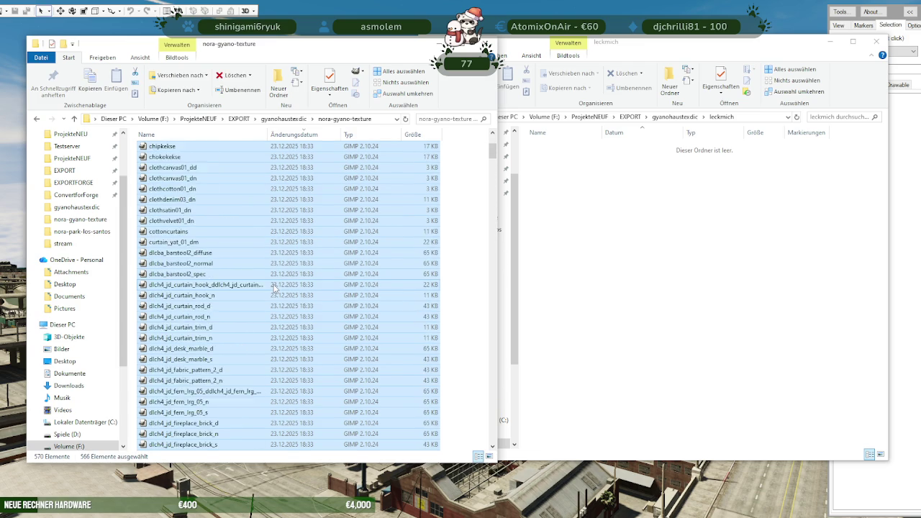
{"action": "scroll", "coordinate": [274, 288], "scroll_direction": "up", "scroll_amount": 4}
{"action": "scroll", "coordinate": [274, 283], "scroll_direction": "down", "scroll_amount": 15}
{"action": "scroll", "coordinate": [277, 286], "scroll_direction": "down", "scroll_amount": 15}
{"action": "scroll", "coordinate": [281, 292], "scroll_direction": "down", "scroll_amount": 15}
{"action": "scroll", "coordinate": [284, 296], "scroll_direction": "down", "scroll_amount": 15}
{"action": "scroll", "coordinate": [284, 296], "scroll_direction": "down", "scroll_amount": 15}
{"action": "scroll", "coordinate": [286, 299], "scroll_direction": "down", "scroll_amount": 15}
{"action": "scroll", "coordinate": [288, 302], "scroll_direction": "down", "scroll_amount": 15}
{"action": "scroll", "coordinate": [289, 304], "scroll_direction": "down", "scroll_amount": 15}
{"action": "scroll", "coordinate": [290, 305], "scroll_direction": "down", "scroll_amount": 15}
{"action": "scroll", "coordinate": [291, 306], "scroll_direction": "down", "scroll_amount": 15}
{"action": "scroll", "coordinate": [292, 306], "scroll_direction": "down", "scroll_amount": 15}
{"action": "scroll", "coordinate": [292, 308], "scroll_direction": "down", "scroll_amount": 15}
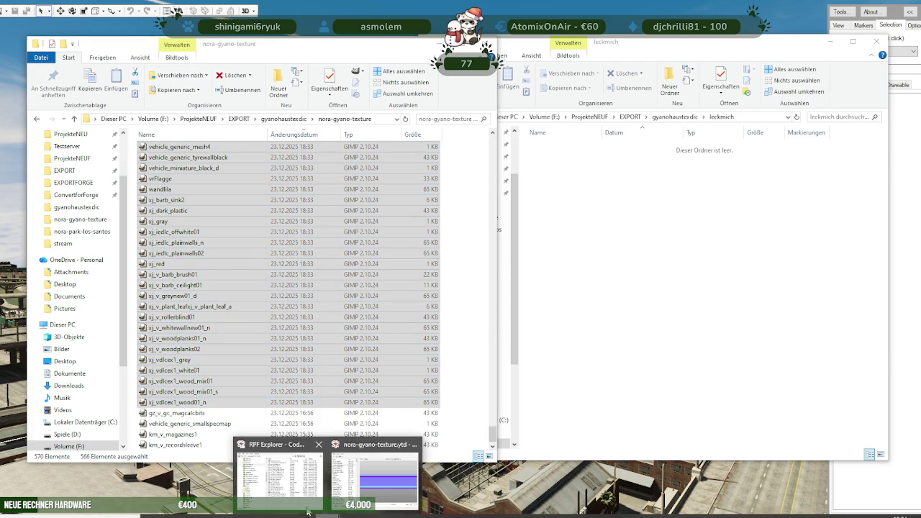
- Move RPF Explorer aside and open nora-gyano-texture.ytd, cancelling an accidental file rename
{"action": "mouse_move", "coordinate": [308, 513]}
{"action": "left_click", "coordinate": [299, 494]}
{"action": "left_click_drag", "start_coordinate": [344, 113], "coordinate": [674, 93]}
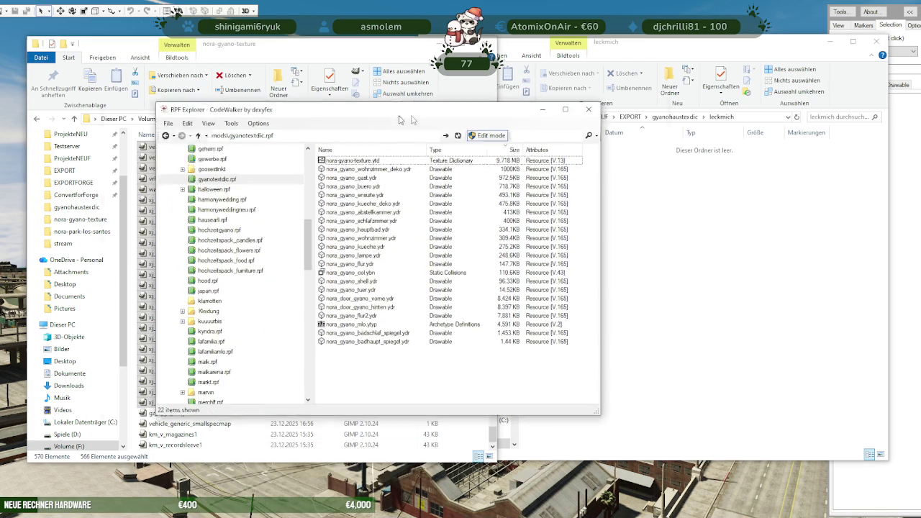
{"action": "double_click", "coordinate": [635, 144]}
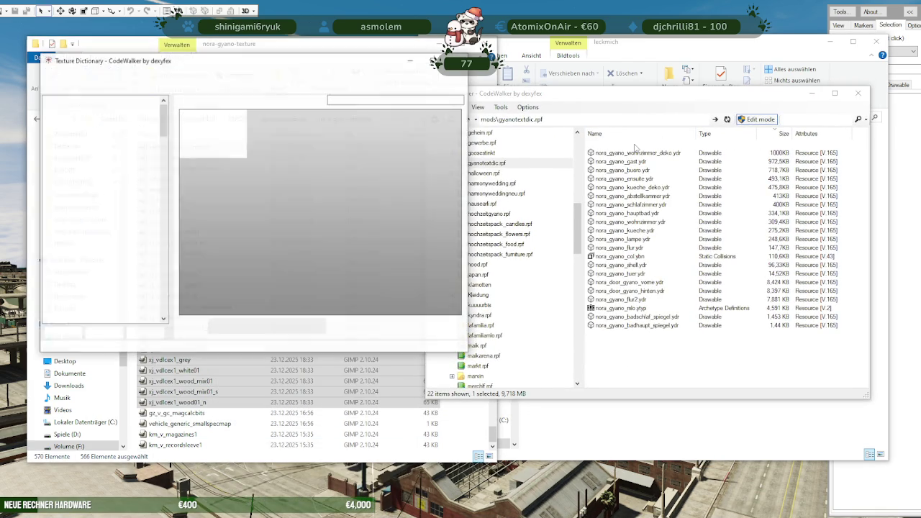
{"action": "left_click", "coordinate": [191, 415]}
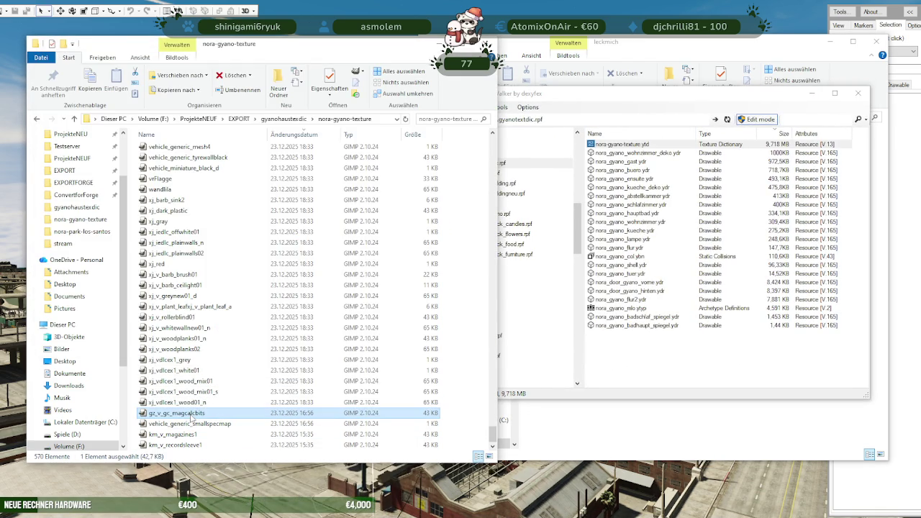
{"action": "left_click", "coordinate": [191, 416]}
{"action": "key", "text": "Escape"}
- Close the old Texture Dictionary windows and reopen nora-gyano-texture.ytd beside File Explorer
{"action": "left_click", "coordinate": [648, 364]}
{"action": "mouse_move", "coordinate": [327, 512]}
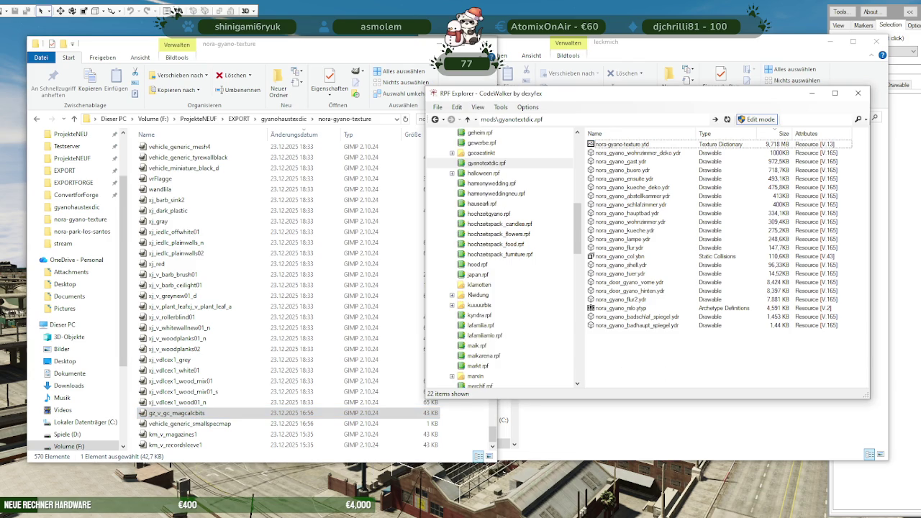
{"action": "mouse_move", "coordinate": [326, 474]}
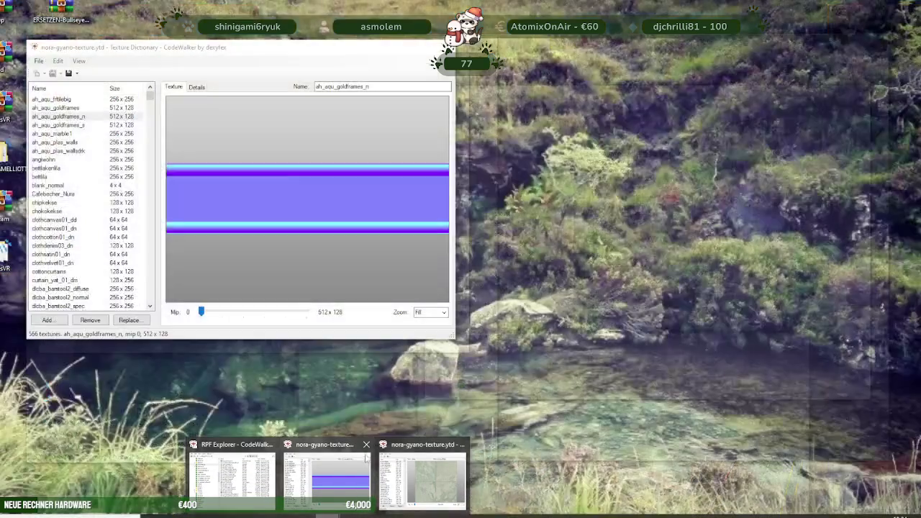
{"action": "left_click", "coordinate": [367, 447]}
{"action": "left_click", "coordinate": [421, 448]}
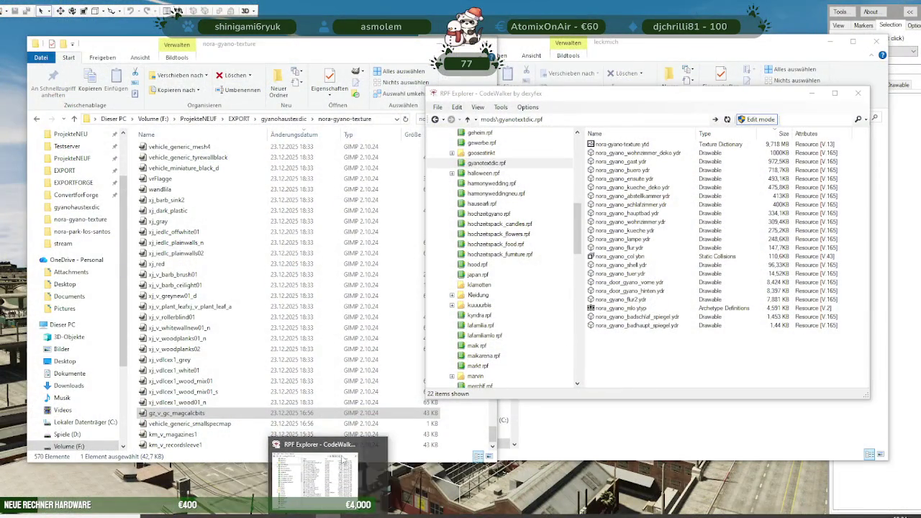
{"action": "double_click", "coordinate": [623, 145]}
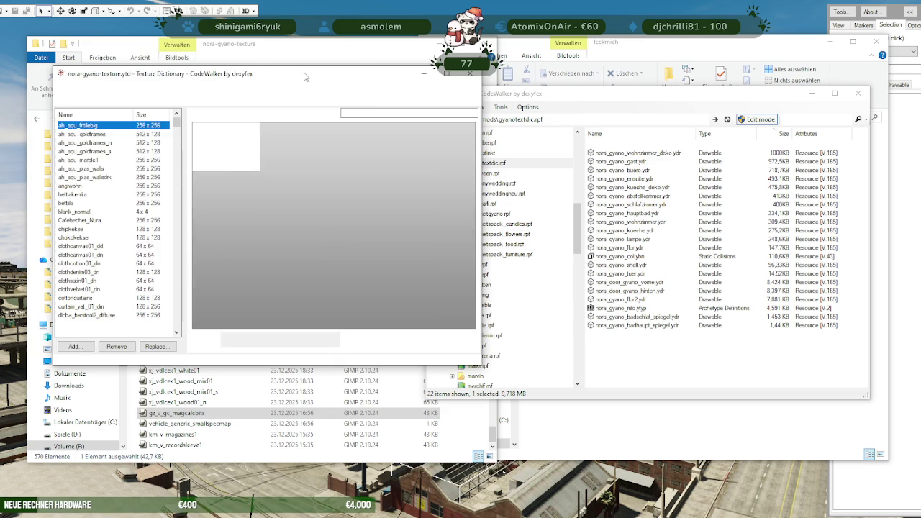
{"action": "left_click_drag", "start_coordinate": [304, 76], "coordinate": [584, 110]}
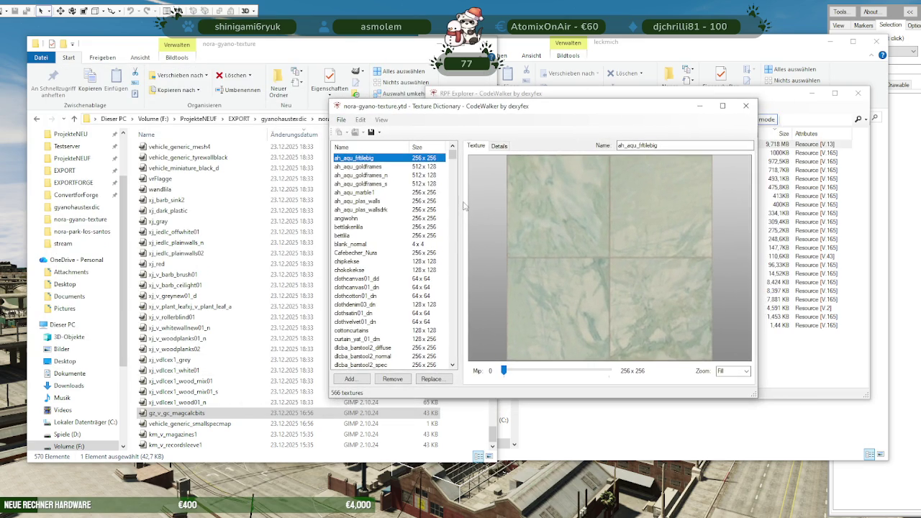
{"action": "left_click", "coordinate": [349, 379]}
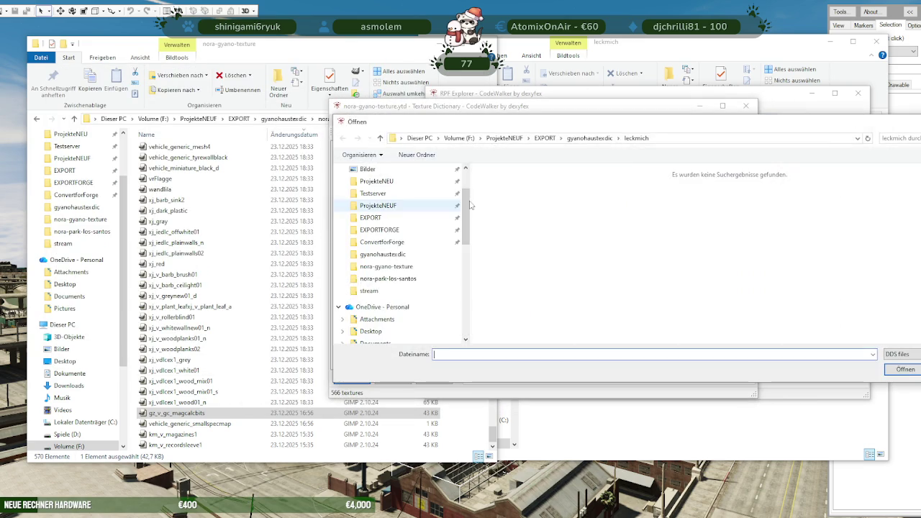
- Add gz_v_gc_magcalcbits from the nora-gyano-texture folder to the dictionary
{"action": "left_click", "coordinate": [542, 137]}
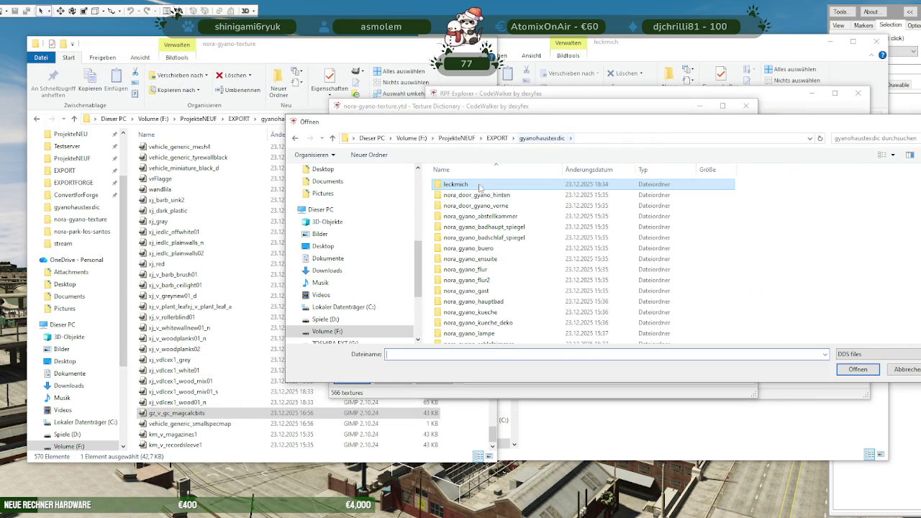
{"action": "scroll", "coordinate": [497, 220], "scroll_direction": "down", "scroll_amount": 2}
{"action": "left_click", "coordinate": [470, 339]}
{"action": "double_click", "coordinate": [469, 338]}
{"action": "left_click", "coordinate": [862, 137]}
{"action": "type", "text": "gz_v_gc_magcalcbits"}
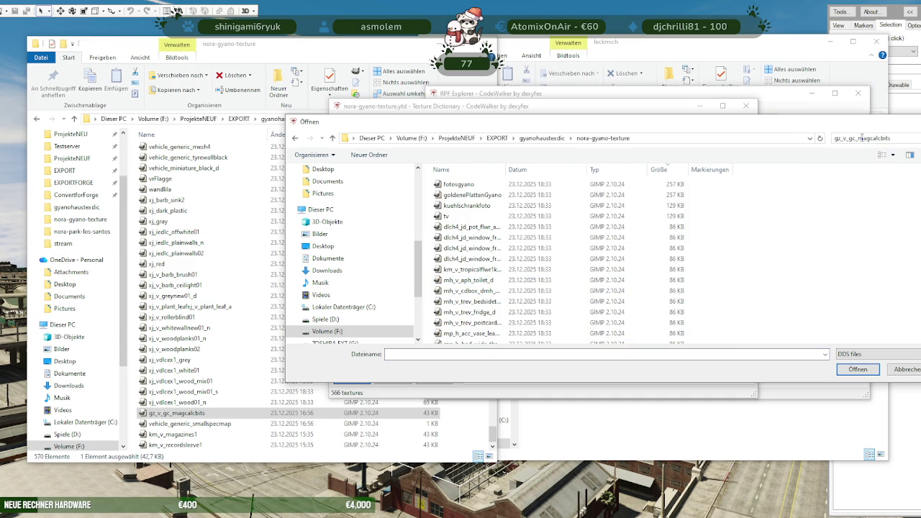
{"action": "left_click", "coordinate": [473, 197]}
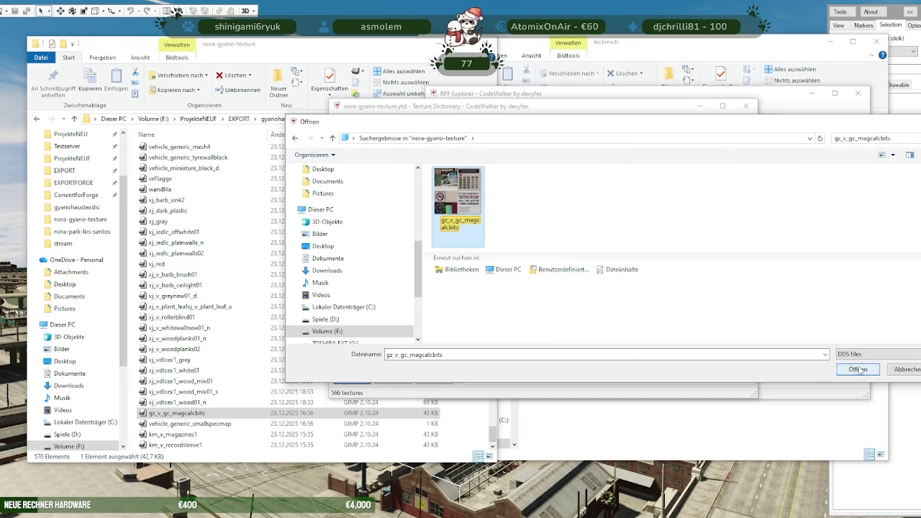
{"action": "left_click", "coordinate": [857, 369]}
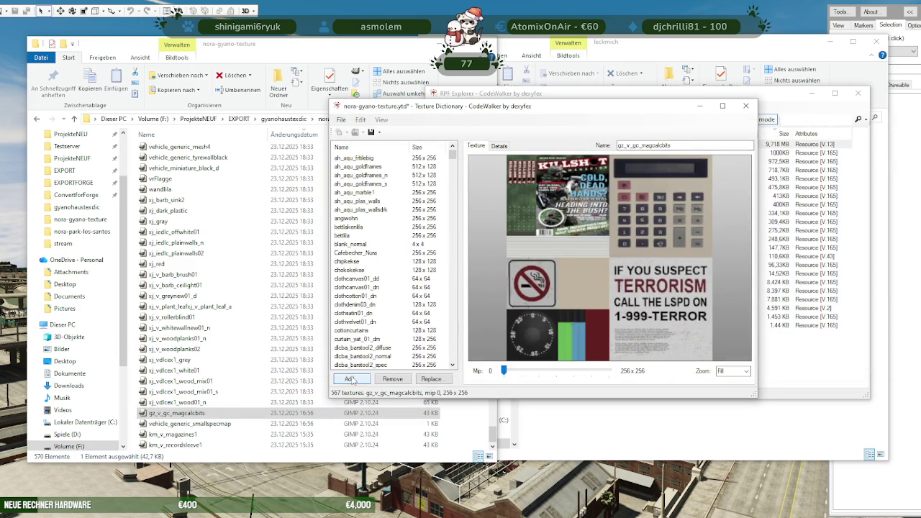
- Copy the vehicle_generic_smallspecmap name and add that texture to the dictionary
{"action": "left_click", "coordinate": [213, 427]}
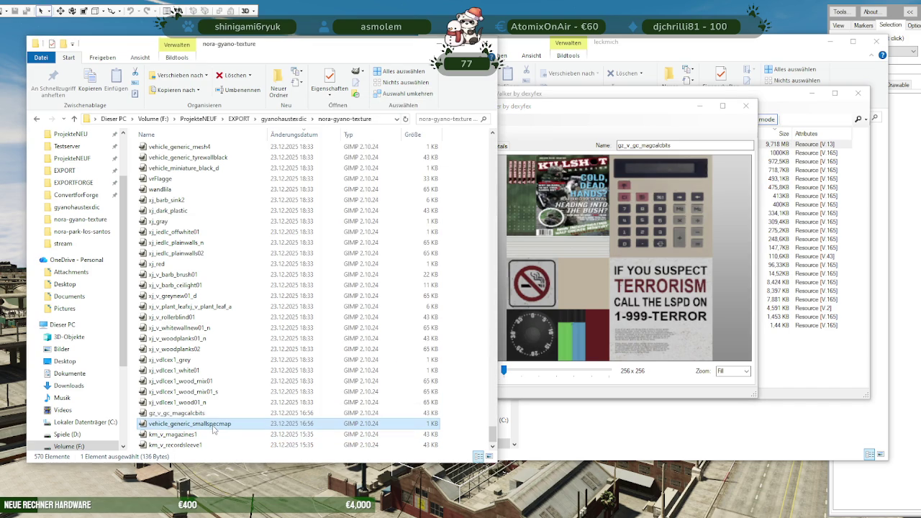
{"action": "left_click", "coordinate": [213, 426]}
{"action": "key", "text": "Escape"}
{"action": "left_click", "coordinate": [537, 289]}
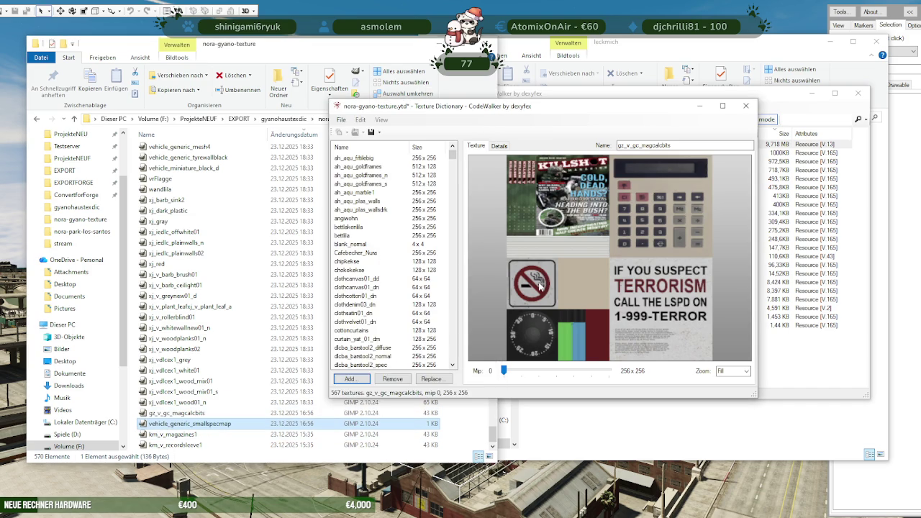
{"action": "left_click", "coordinate": [362, 380]}
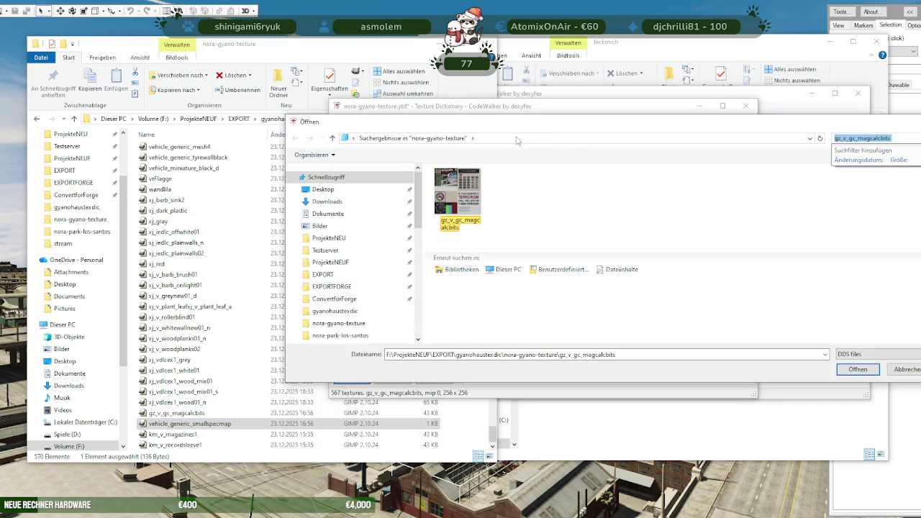
{"action": "key", "text": "BackSpace"}
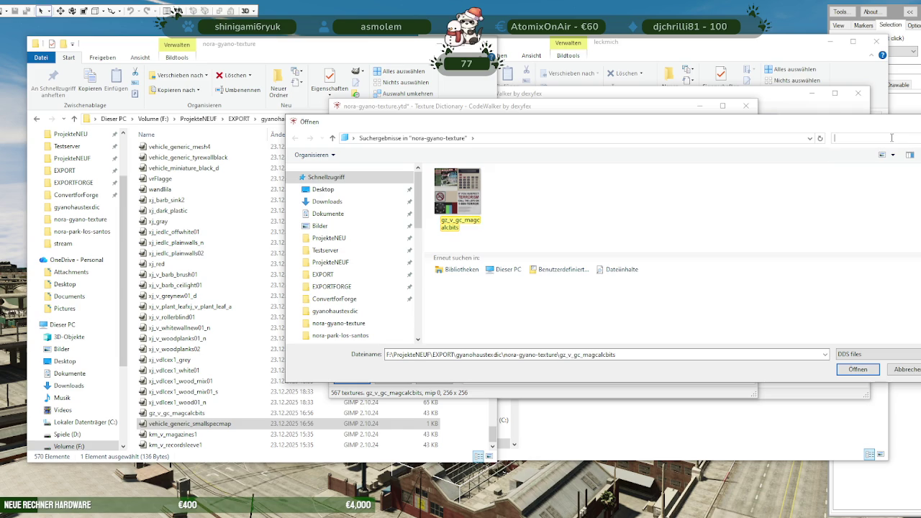
{"action": "key", "text": "ctrl+v"}
{"action": "left_click", "coordinate": [459, 227]}
{"action": "left_click", "coordinate": [857, 369]}
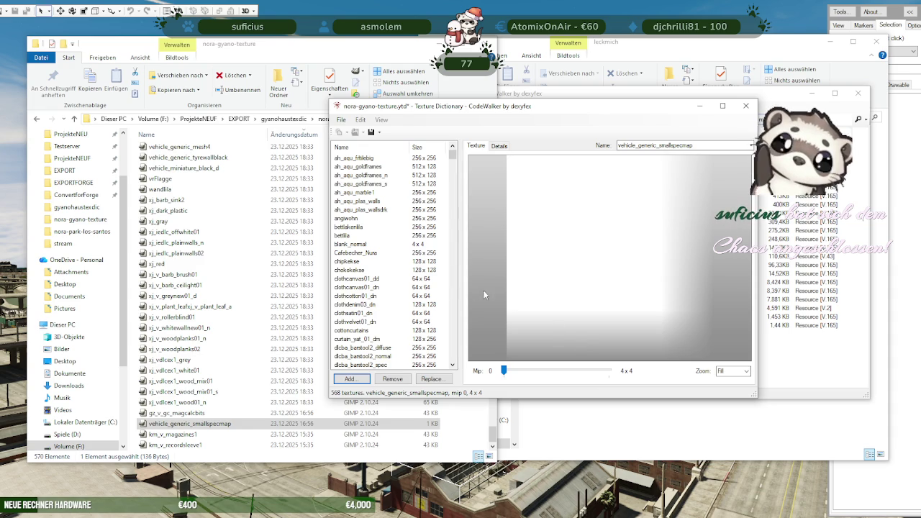
- Copy the km_v_magazines1 name and add that texture to the dictionary
{"action": "left_click", "coordinate": [191, 435]}
{"action": "left_click", "coordinate": [193, 436]}
{"action": "left_click", "coordinate": [206, 425]}
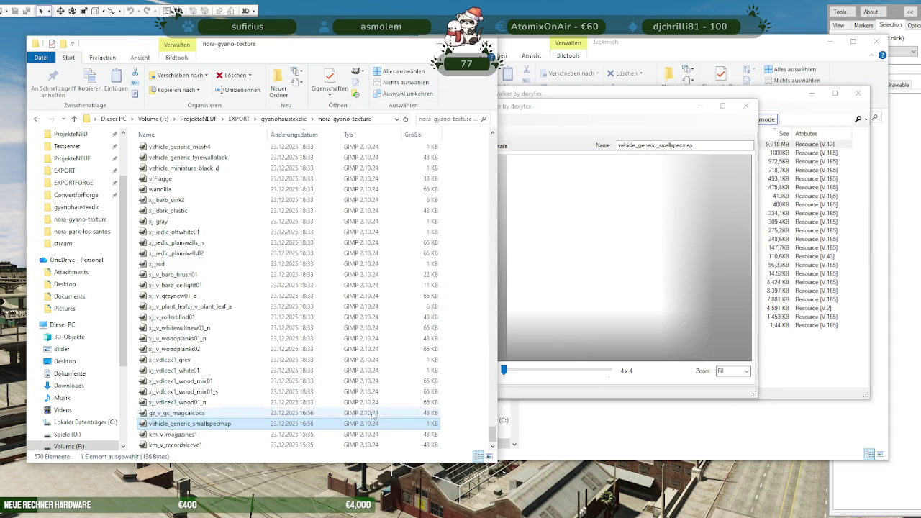
{"action": "left_click", "coordinate": [640, 295]}
{"action": "left_click", "coordinate": [365, 382]}
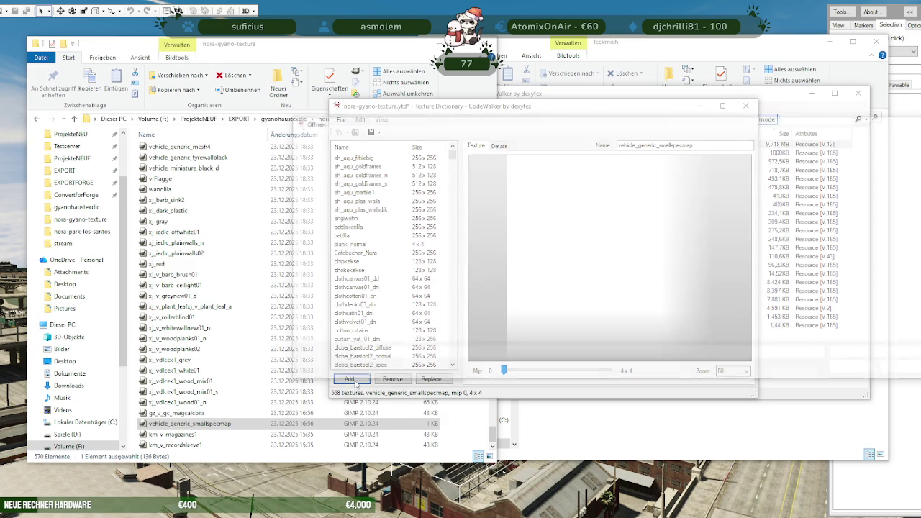
{"action": "type", "text": "km_v_magazines1"}
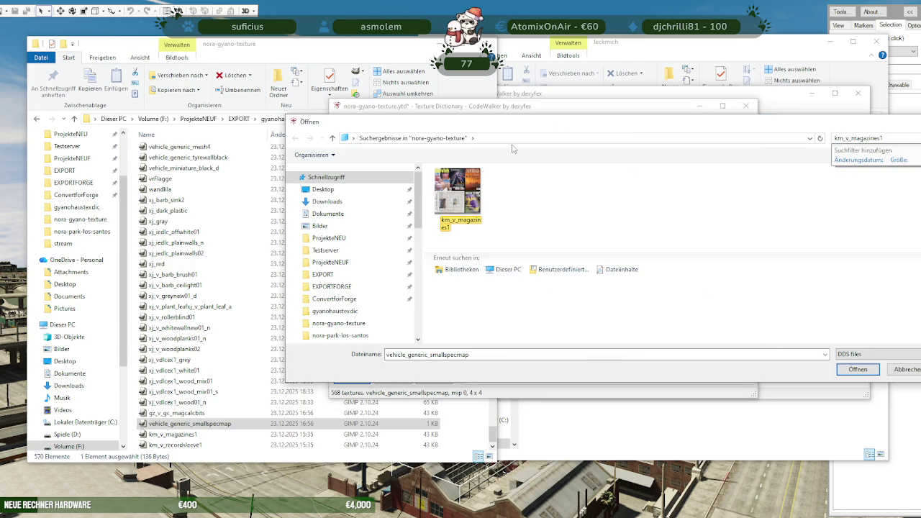
{"action": "left_click", "coordinate": [469, 189]}
{"action": "left_click", "coordinate": [851, 370]}
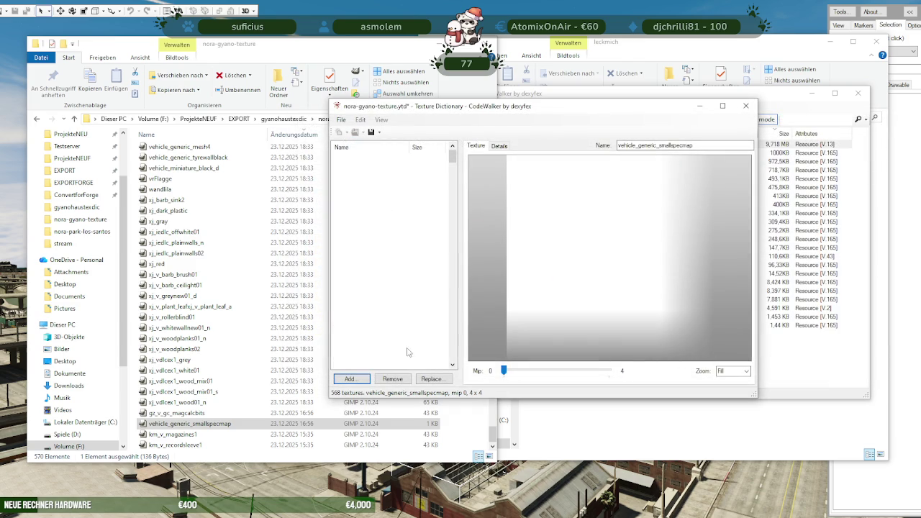
- Copy the km_v_recordsleeve1 name and add that texture, bringing the dictionary to 570
{"action": "left_click", "coordinate": [173, 445]}
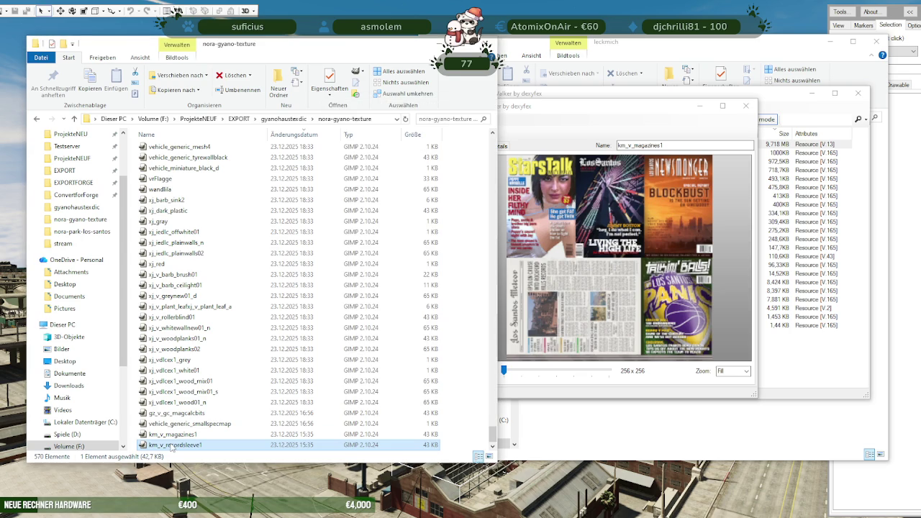
{"action": "left_click", "coordinate": [172, 445]}
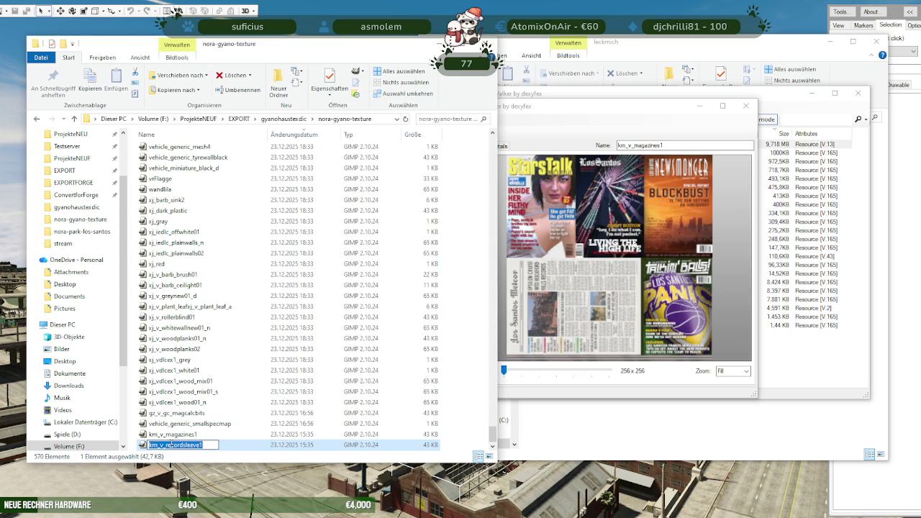
{"action": "left_click", "coordinate": [173, 434]}
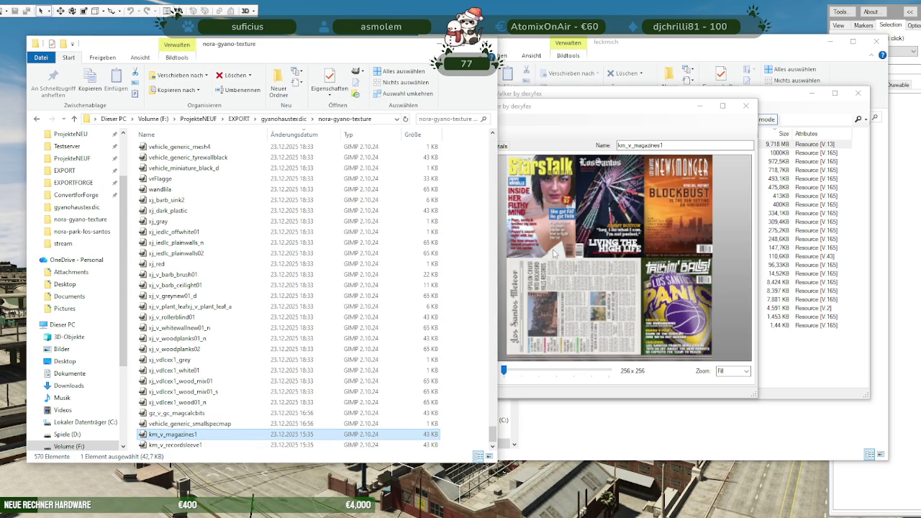
{"action": "key", "text": "alt+Tab"}
{"action": "left_click", "coordinate": [351, 380]}
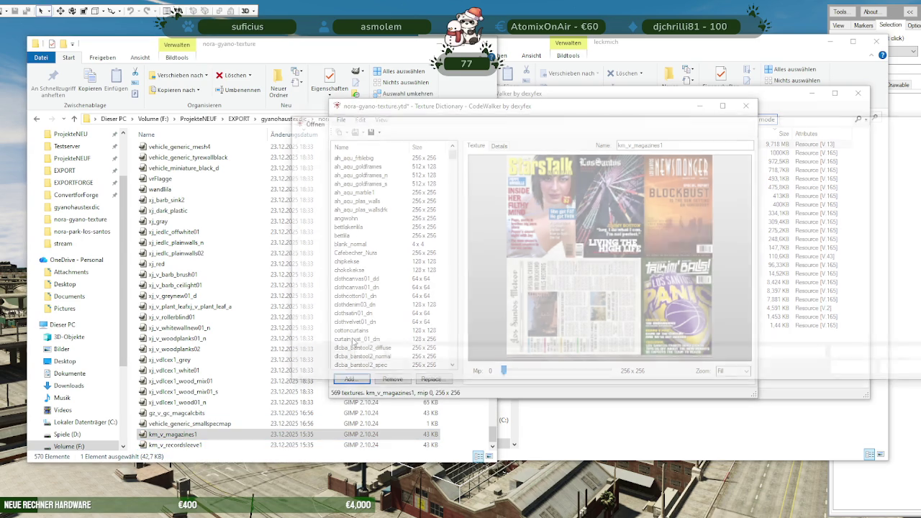
{"action": "key", "text": "ctrl+v"}
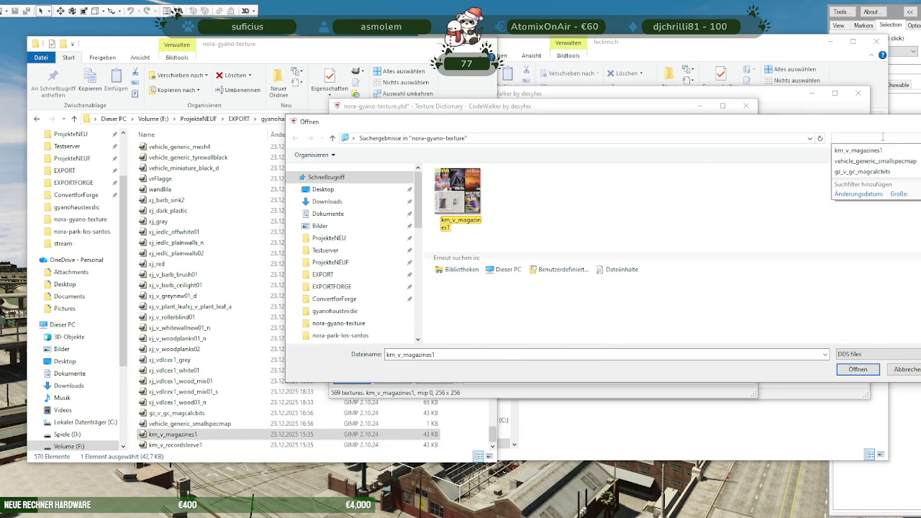
{"action": "left_click", "coordinate": [458, 198]}
{"action": "left_click", "coordinate": [854, 369]}
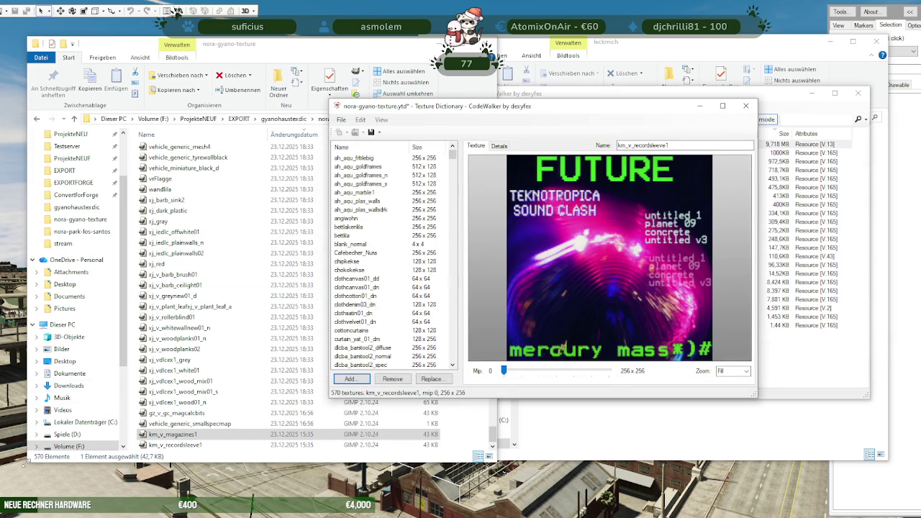
- Save nora-gyano-texture.ytd, reopen it to verify the 570 textures, and close it
{"action": "left_click", "coordinate": [372, 133]}
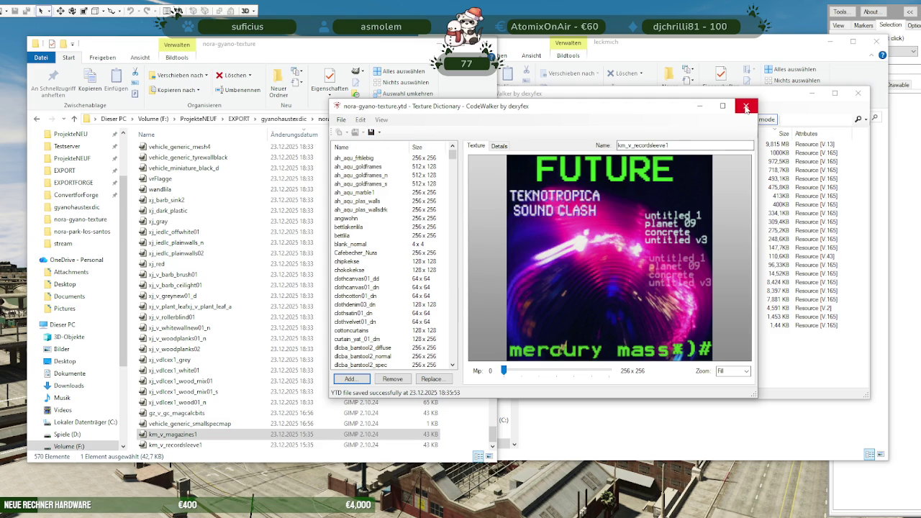
{"action": "left_click", "coordinate": [746, 107]}
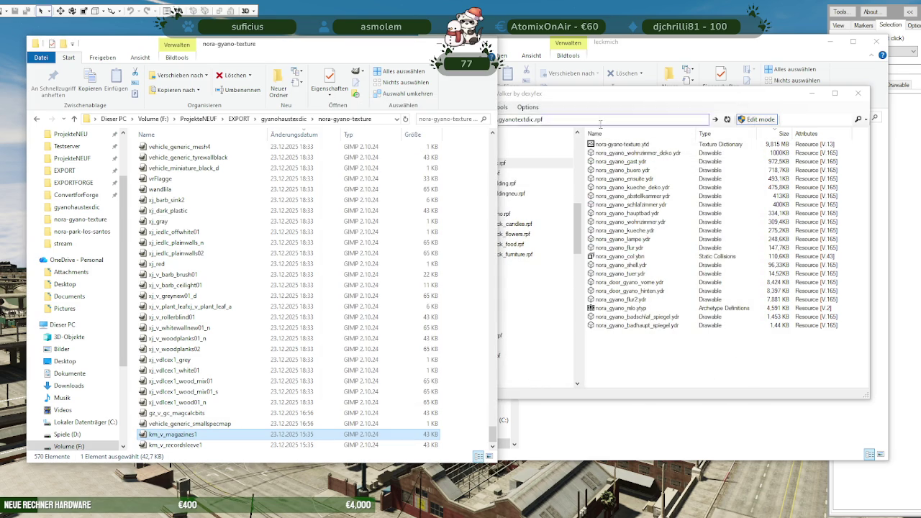
{"action": "double_click", "coordinate": [631, 145]}
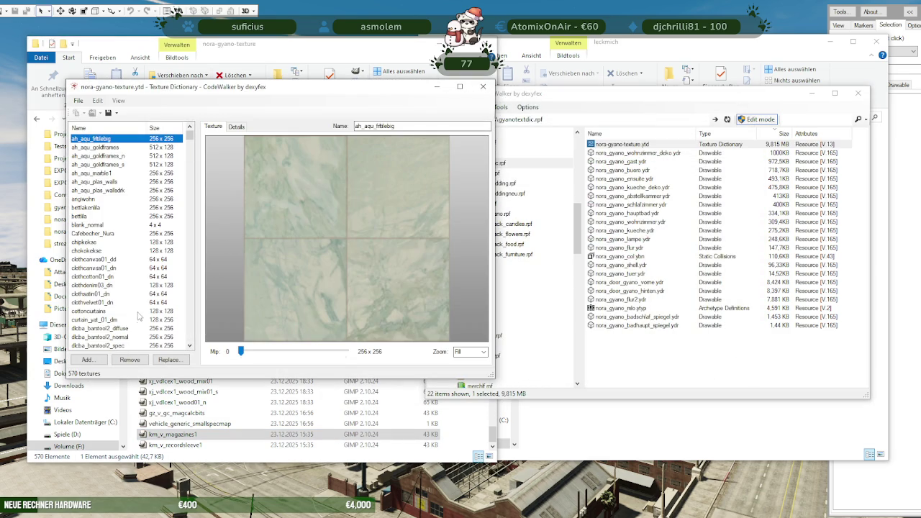
{"action": "left_click", "coordinate": [483, 86]}
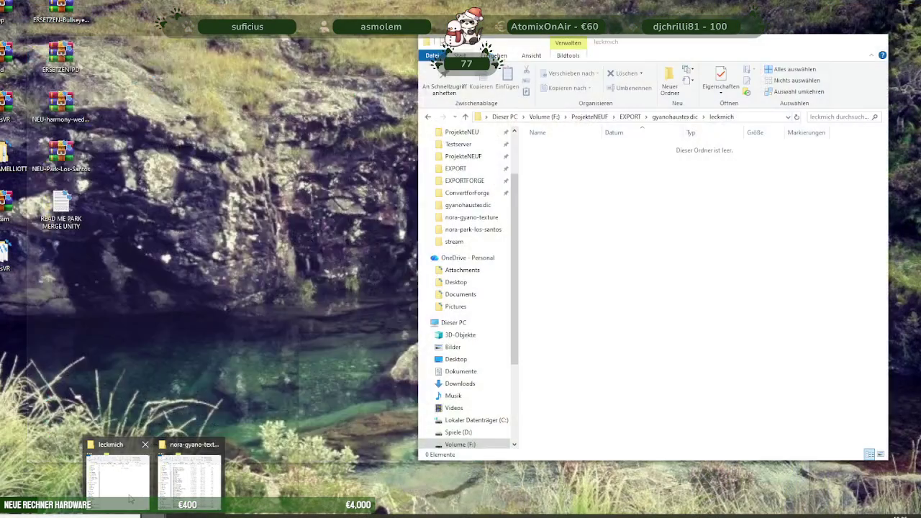
{"action": "left_click", "coordinate": [117, 475]}
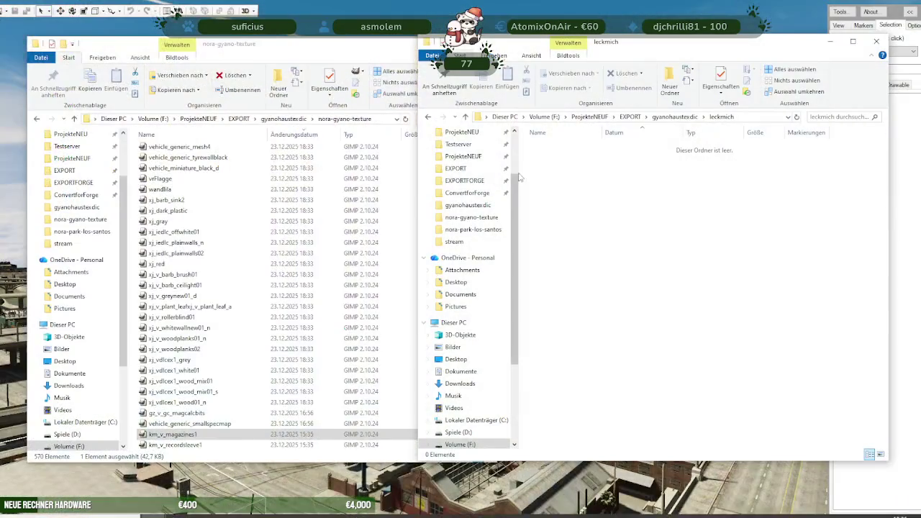
- Copy nora-gyano-texture.ytd into Testserver\resources\newmap\stream\nora_gyano_mlo
{"action": "left_click", "coordinate": [458, 144]}
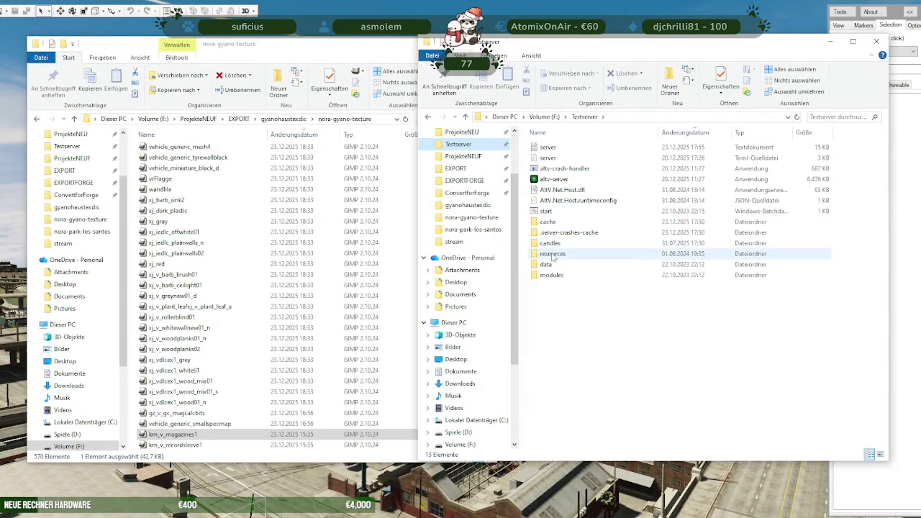
{"action": "double_click", "coordinate": [550, 244]}
{"action": "double_click", "coordinate": [552, 168]}
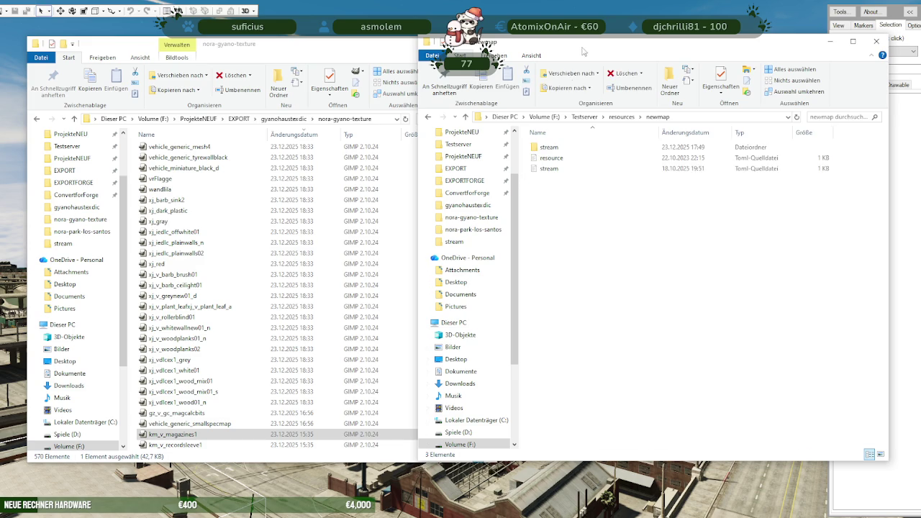
{"action": "left_click_drag", "start_coordinate": [582, 40], "coordinate": [167, 83]}
{"action": "double_click", "coordinate": [134, 188]}
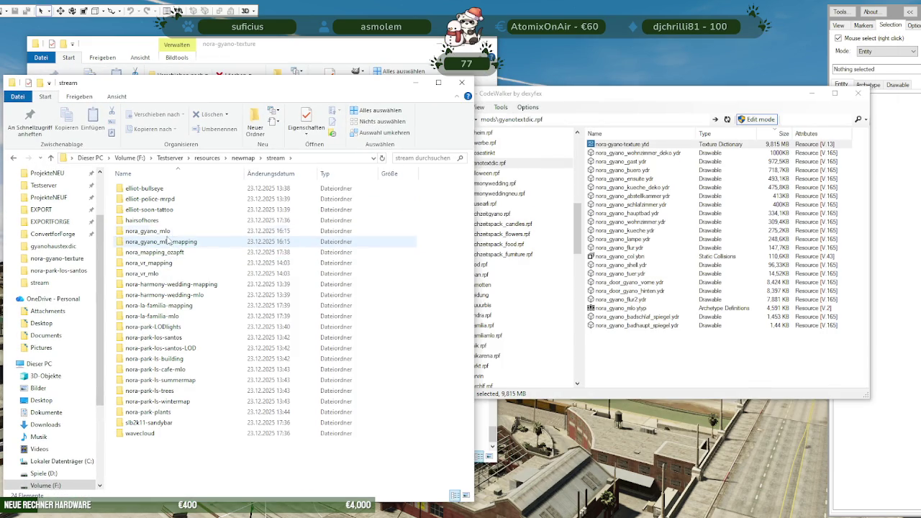
{"action": "double_click", "coordinate": [165, 231]}
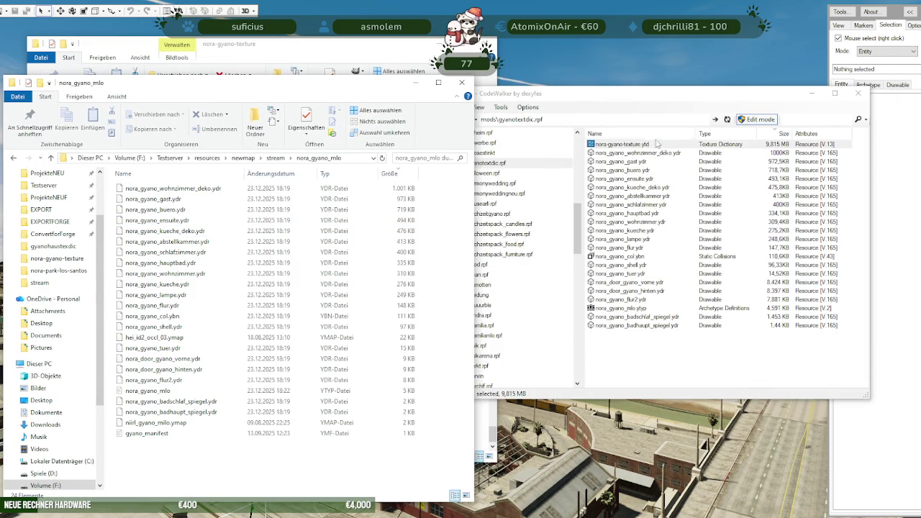
{"action": "left_click", "coordinate": [652, 144]}
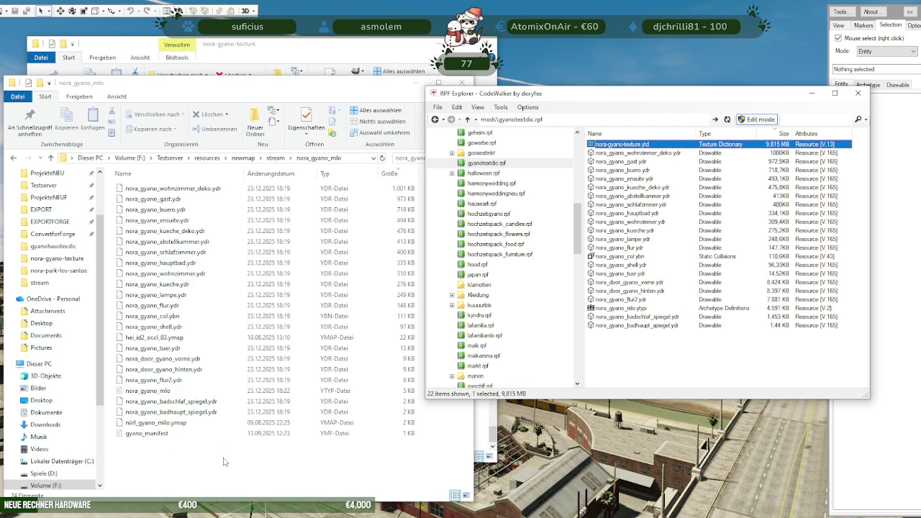
{"action": "left_click_drag", "start_coordinate": [223, 461], "coordinate": [224, 462]}
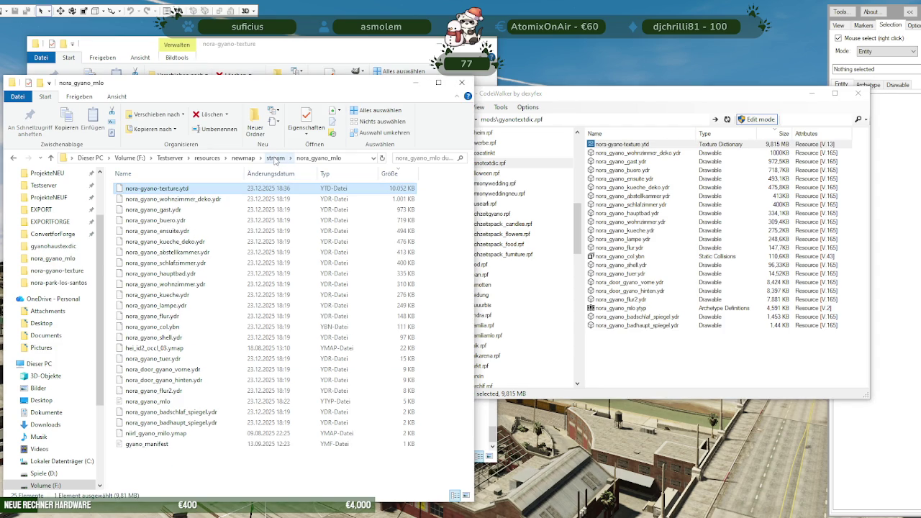
- Open stream\nora_gyano_mlo_mapping and look over its map files, such as nora_gyano_garten.ydr
{"action": "left_click", "coordinate": [275, 157]}
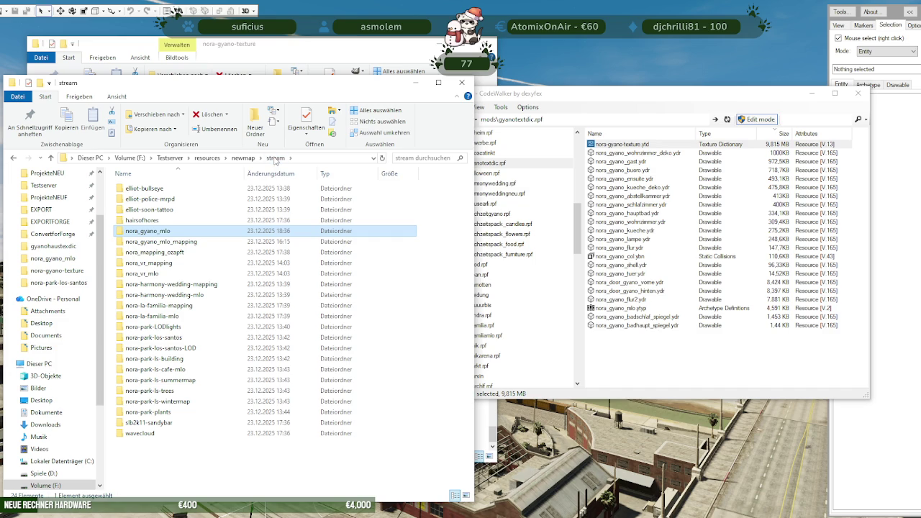
{"action": "left_click", "coordinate": [167, 242]}
{"action": "double_click", "coordinate": [167, 243]}
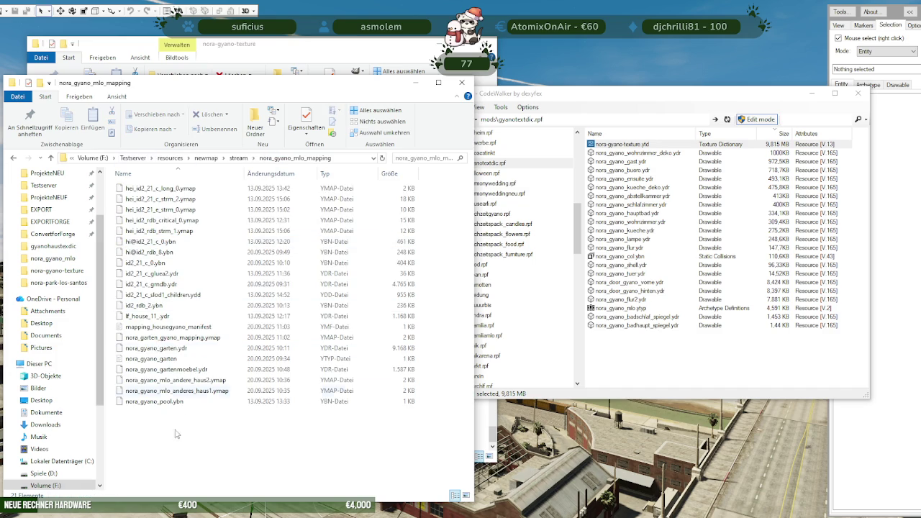
{"action": "left_click", "coordinate": [177, 392]}
{"action": "left_click", "coordinate": [179, 380]}
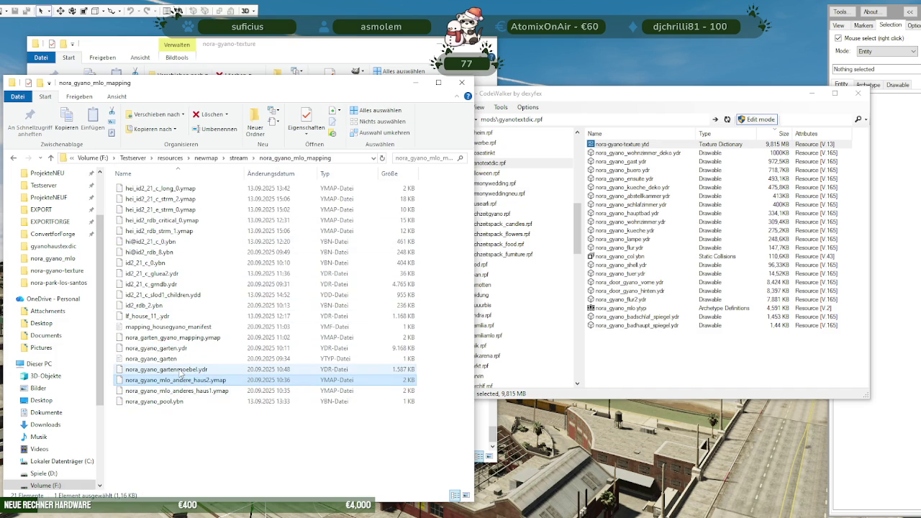
{"action": "left_click", "coordinate": [165, 349]}
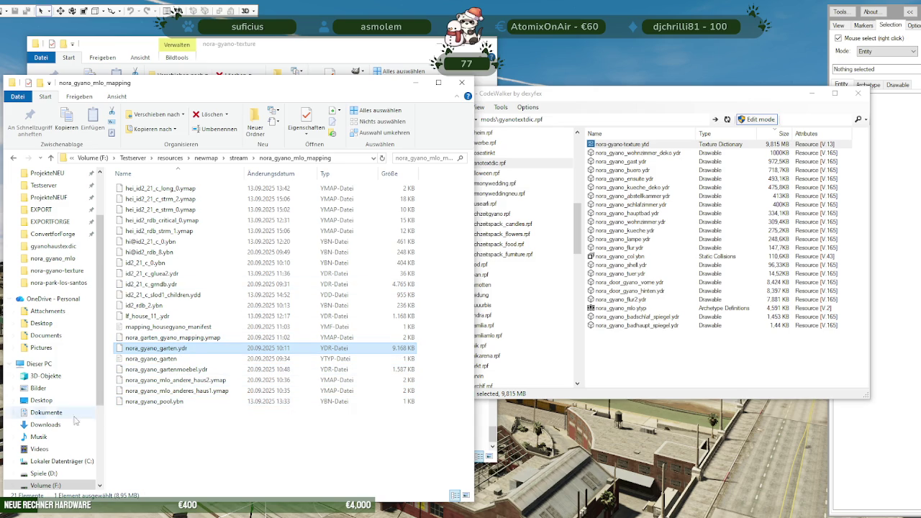
- Check the nora_gyano_mlo folder's properties: 15.7 MB
{"action": "left_click", "coordinate": [243, 161]}
{"action": "left_click", "coordinate": [167, 232]}
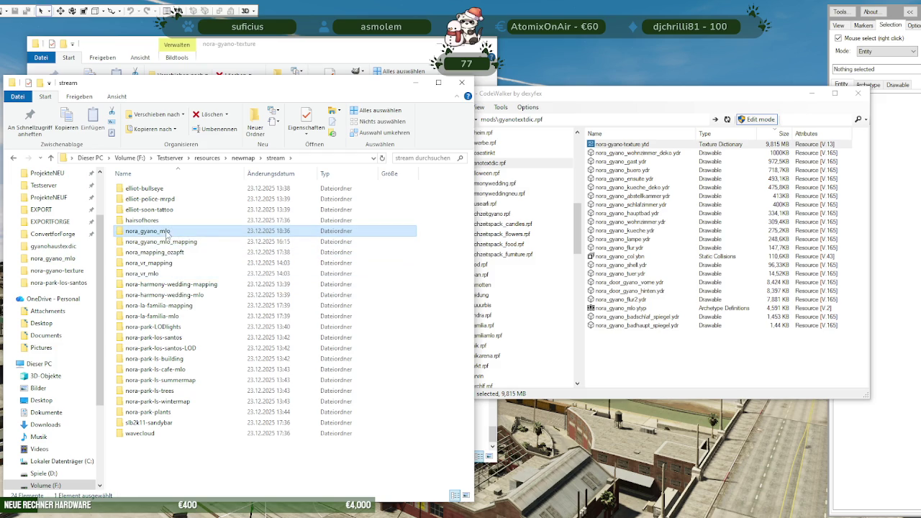
{"action": "right_click", "coordinate": [167, 232]}
{"action": "left_click", "coordinate": [216, 498]}
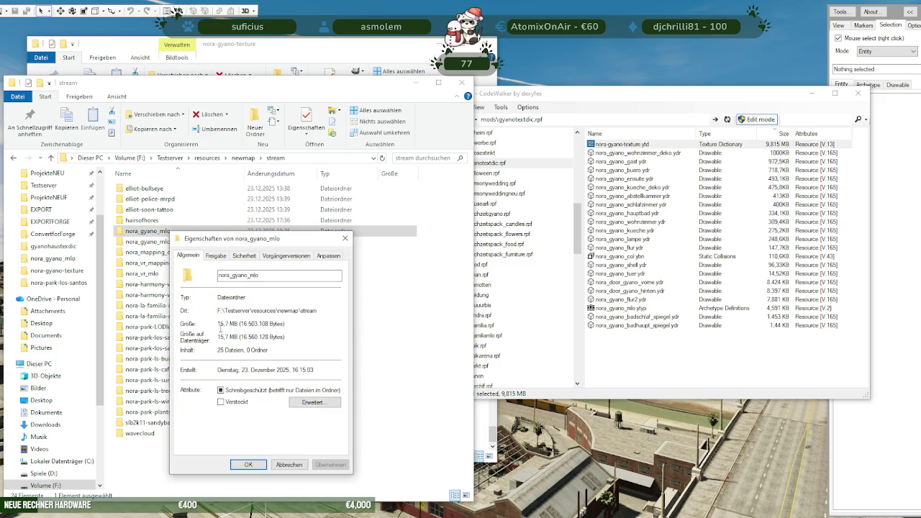
{"action": "left_click", "coordinate": [346, 238]}
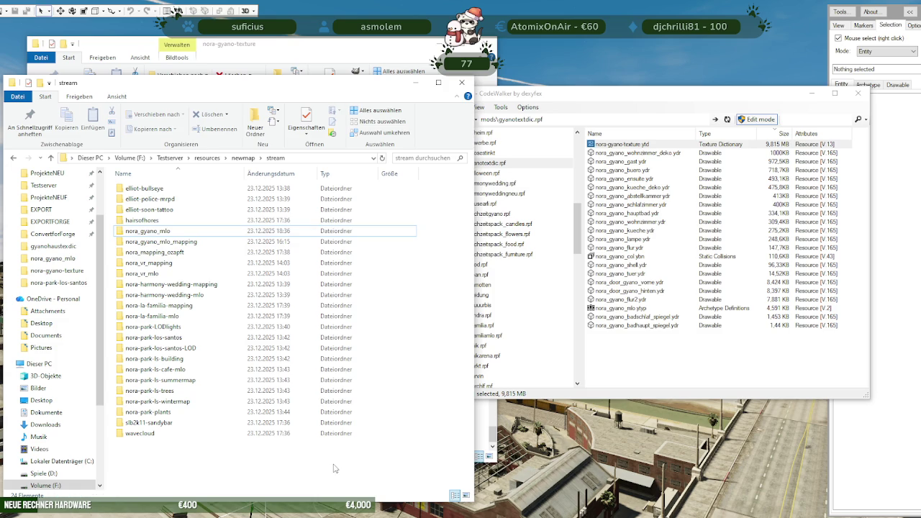
- Check nora_gyano_mlo_mapping's size (18.6 MB), then minimize Explorer to reveal CodeWalker's world
{"action": "right_click", "coordinate": [179, 241]}
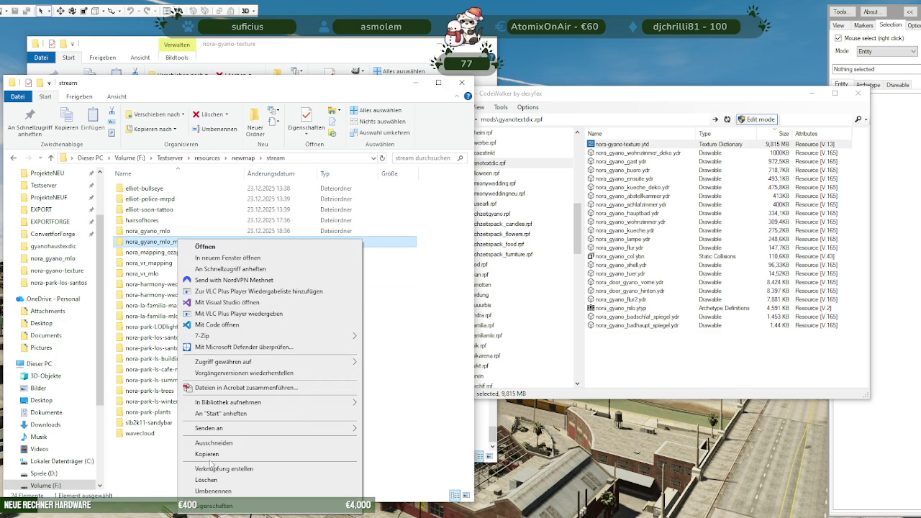
{"action": "left_click", "coordinate": [210, 506]}
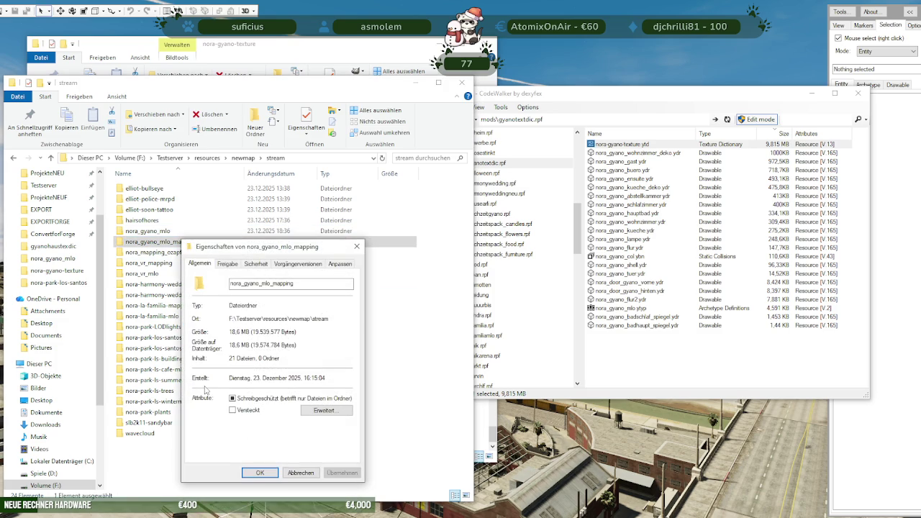
{"action": "left_click", "coordinate": [357, 246]}
{"action": "left_click", "coordinate": [167, 232]}
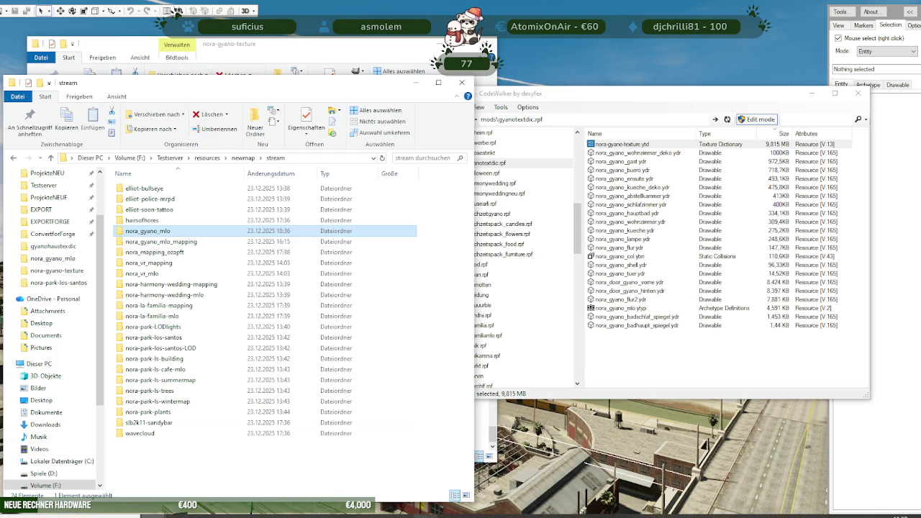
{"action": "left_click", "coordinate": [426, 511]}
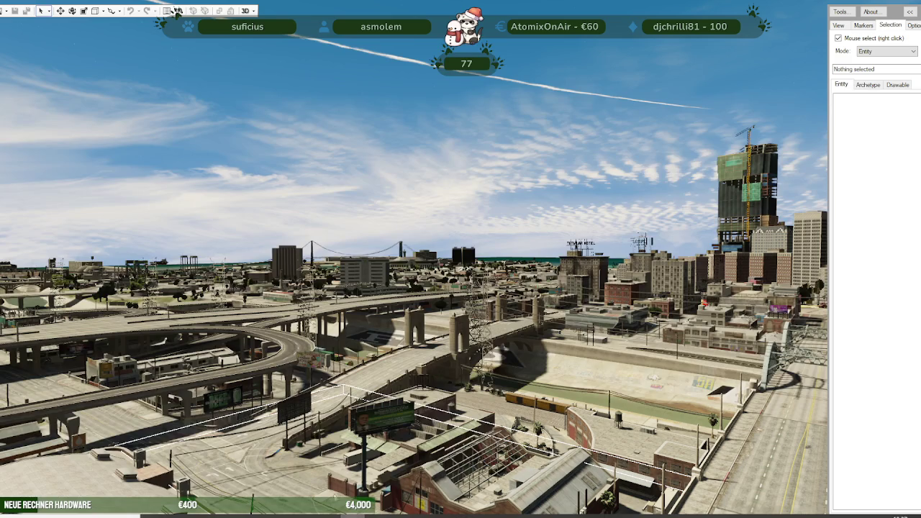
- Start a new project and add the nora_gyano_mlo folder's files to it
{"action": "left_click", "coordinate": [8, 11]}
{"action": "left_click", "coordinate": [29, 44]}
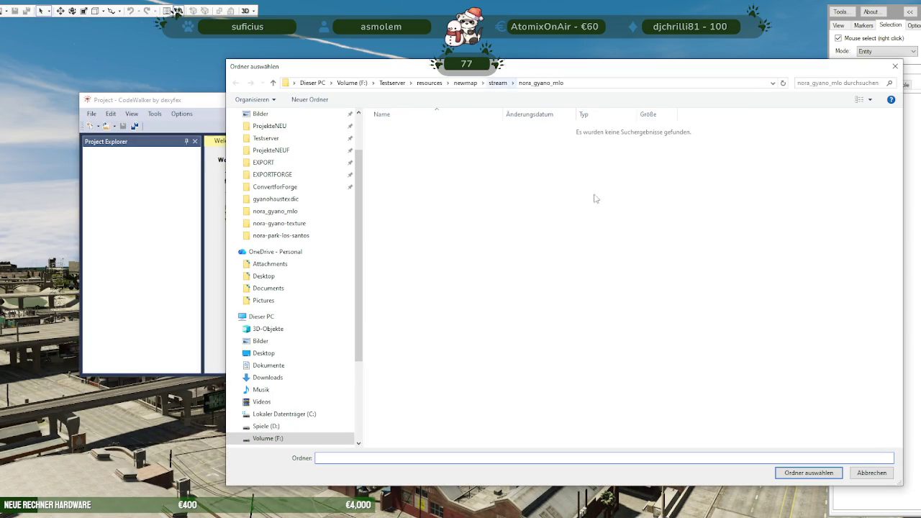
{"action": "left_click", "coordinate": [813, 473]}
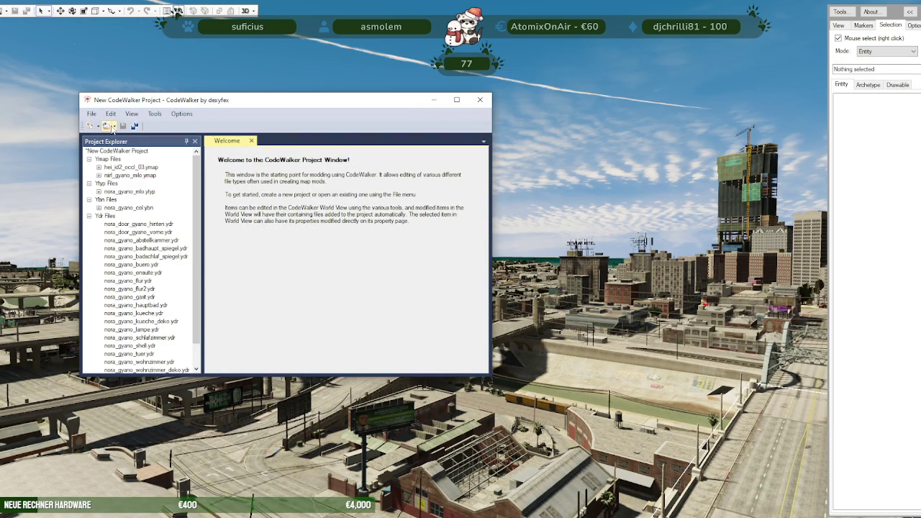
- Add a second folder from the stream directory to the project
{"action": "left_click", "coordinate": [113, 127]}
{"action": "left_click", "coordinate": [123, 160]}
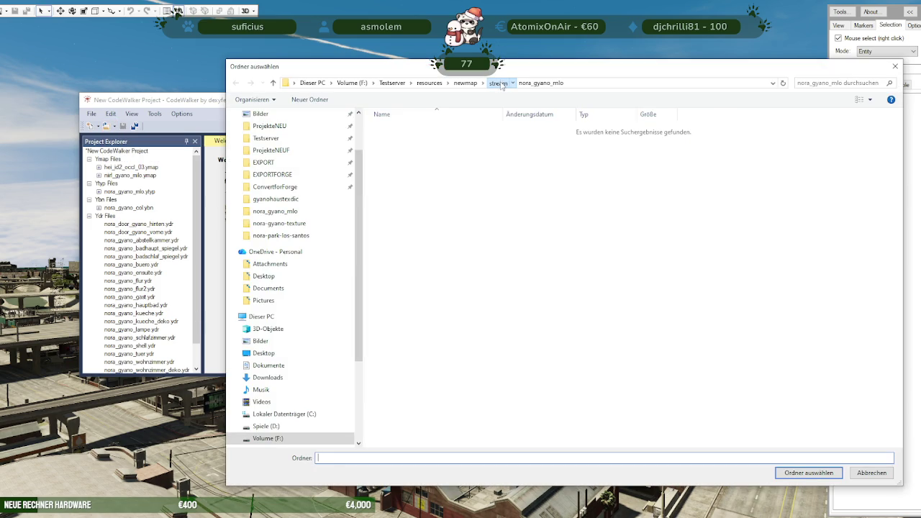
{"action": "left_click", "coordinate": [502, 84]}
{"action": "left_click", "coordinate": [432, 224]}
{"action": "left_click", "coordinate": [796, 475]}
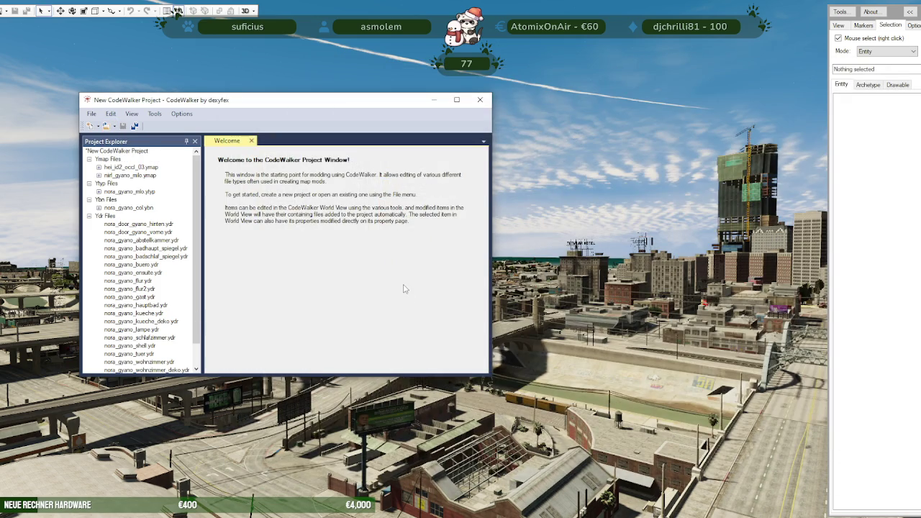
{"action": "left_click_drag", "start_coordinate": [280, 118], "coordinate": [200, 131]}
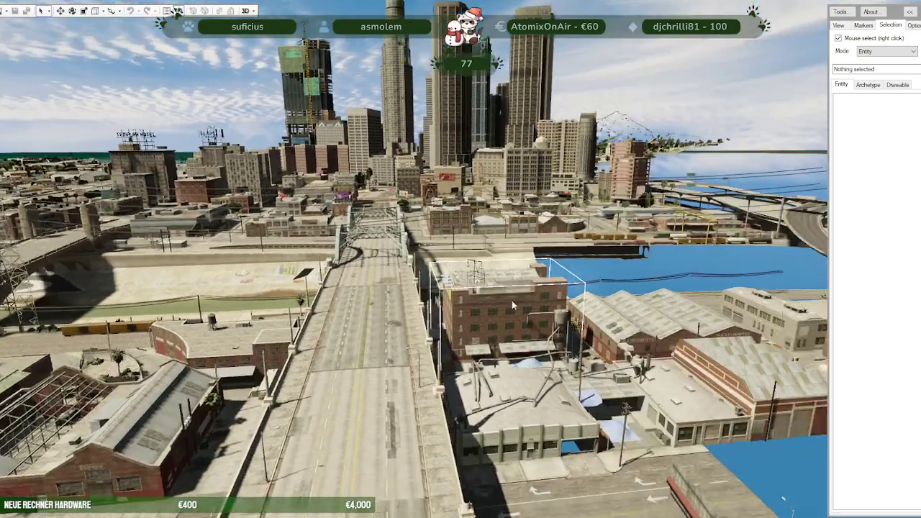
- Fly the camera through the front door into the house interior, look around, then back out
{"action": "mouse_move", "coordinate": [512, 300]}
{"action": "left_mouse_down"}
{"action": "mouse_move", "coordinate": [551, 306]}
{"action": "mouse_move", "coordinate": [554, 340]}
{"action": "mouse_move", "coordinate": [412, 363]}
{"action": "mouse_move", "coordinate": [259, 366]}
{"action": "left_mouse_up"}
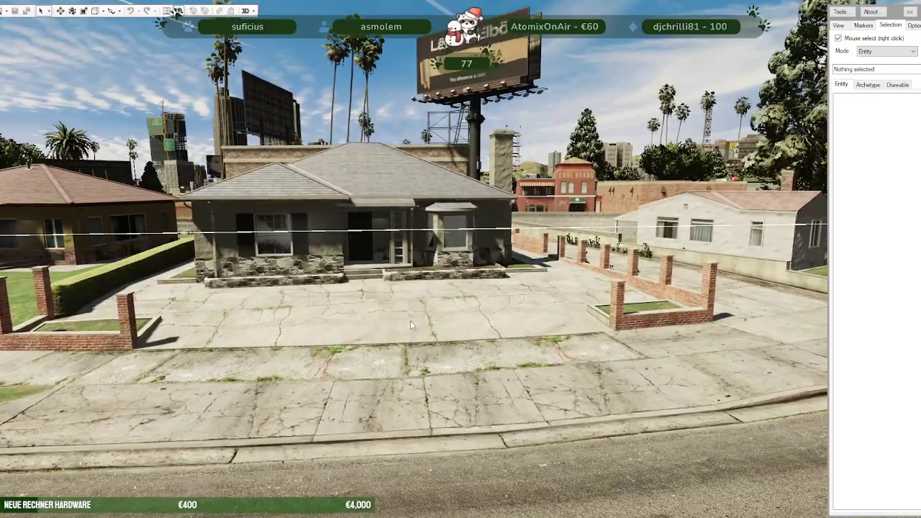
{"action": "left_click_drag", "start_coordinate": [430, 326], "coordinate": [467, 328]}
{"action": "key", "text": "w"}
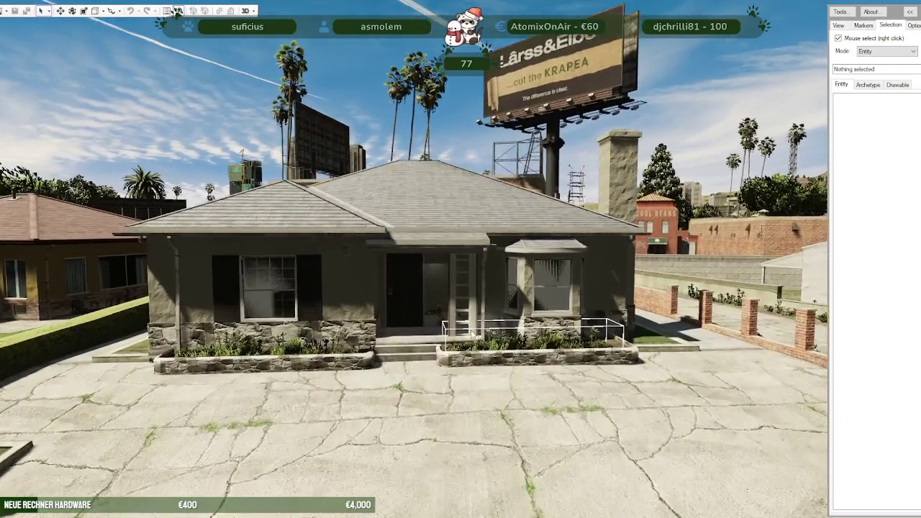
{"action": "key", "text": "w"}
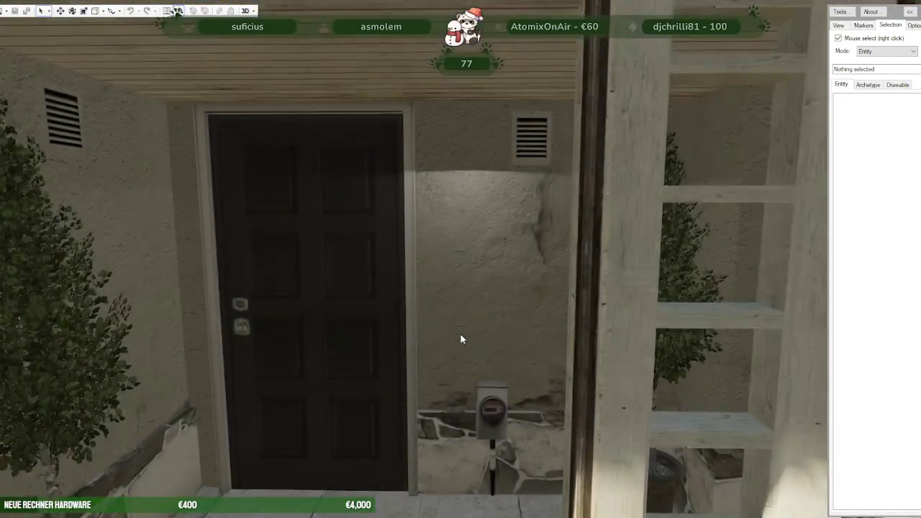
{"action": "key", "text": "w"}
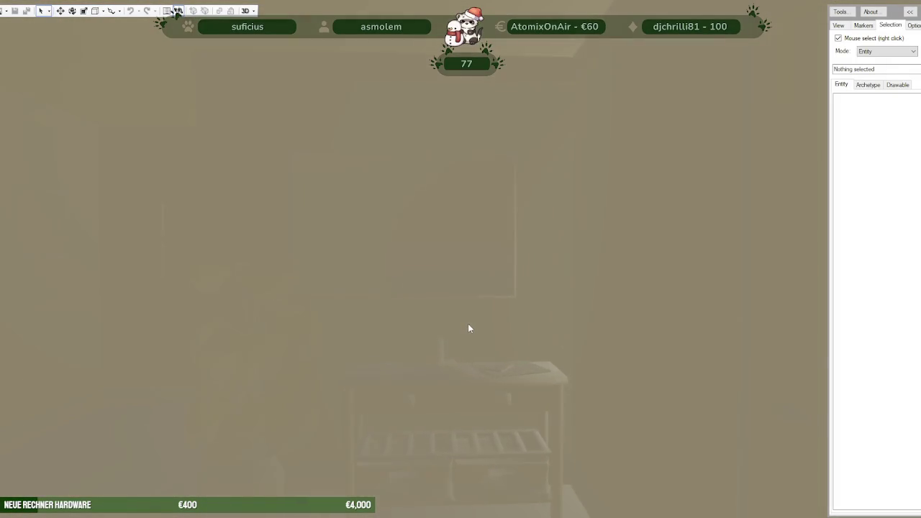
{"action": "mouse_move", "coordinate": [468, 328]}
{"action": "left_mouse_down"}
{"action": "mouse_move", "coordinate": [226, 346]}
{"action": "mouse_move", "coordinate": [364, 336]}
{"action": "mouse_move", "coordinate": [385, 312]}
{"action": "mouse_move", "coordinate": [409, 392]}
{"action": "mouse_move", "coordinate": [278, 249]}
{"action": "left_mouse_up"}
{"action": "key", "text": "w"}
{"action": "key", "text": "w"}
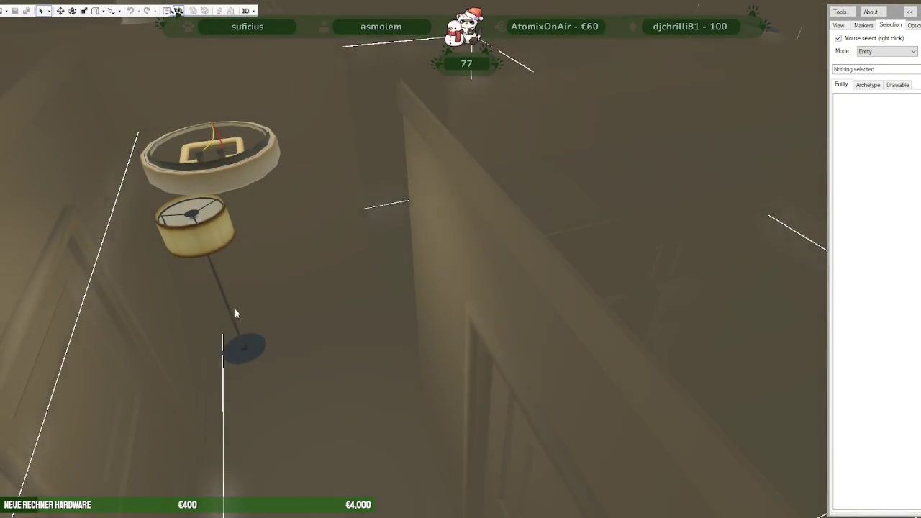
{"action": "left_click_drag", "start_coordinate": [569, 164], "coordinate": [563, 153]}
{"action": "scroll", "coordinate": [319, 365], "scroll_direction": "down", "scroll_amount": 4}
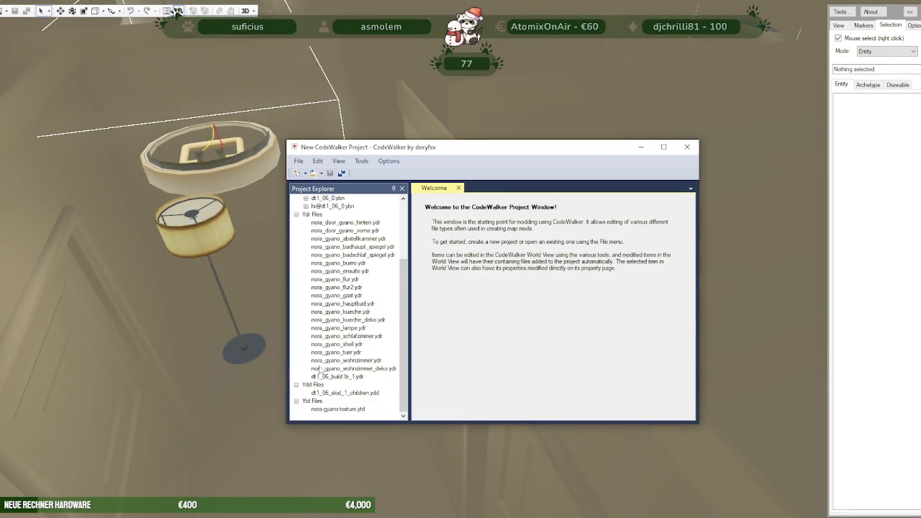
- Expand nora_gyano_mlo.ytyp in the project to list its 20 archetypes
{"action": "left_click", "coordinate": [327, 409]}
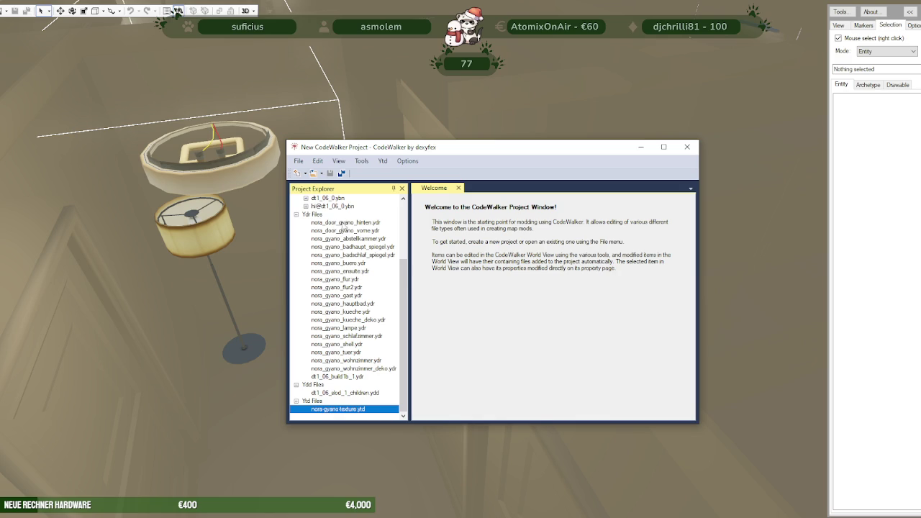
{"action": "left_click", "coordinate": [345, 223]}
{"action": "scroll", "coordinate": [328, 226], "scroll_direction": "up", "scroll_amount": 3}
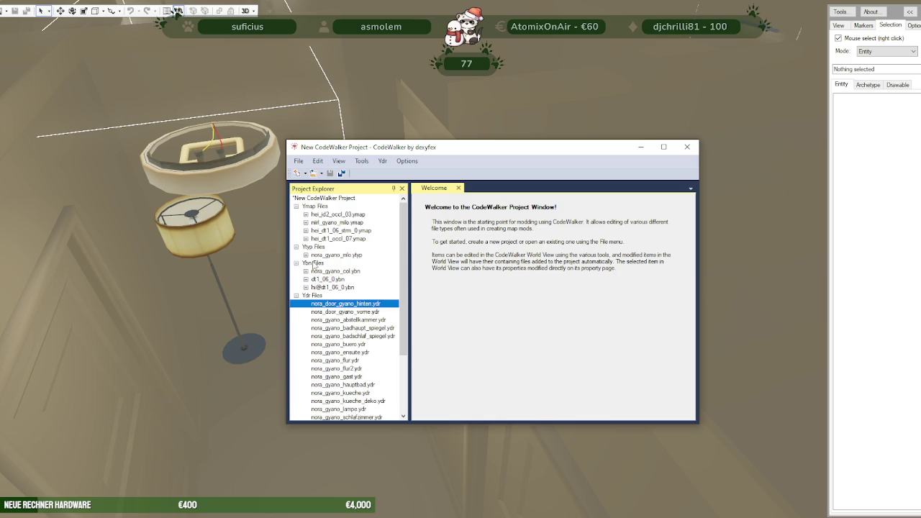
{"action": "left_click", "coordinate": [306, 255]}
{"action": "left_click", "coordinate": [315, 263]}
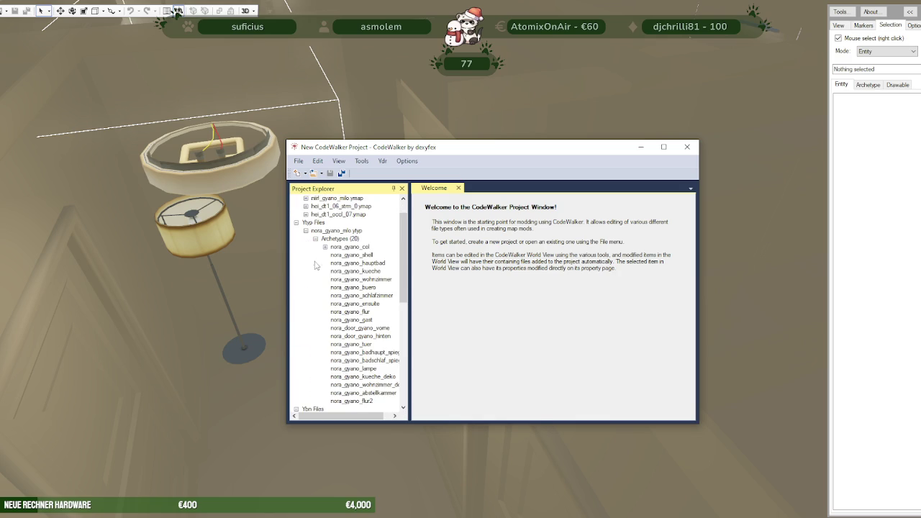
- Change nora_gyano_shell's texture dictionary to nora-gyano-texture, then select nora_gyano_mlo.ytyp
{"action": "left_click", "coordinate": [350, 255]}
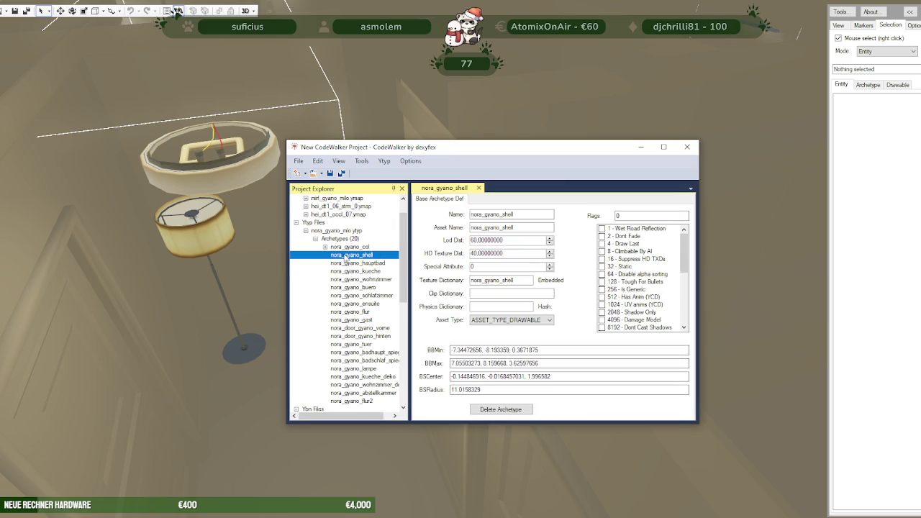
{"action": "left_click_drag", "start_coordinate": [521, 281], "coordinate": [472, 280]}
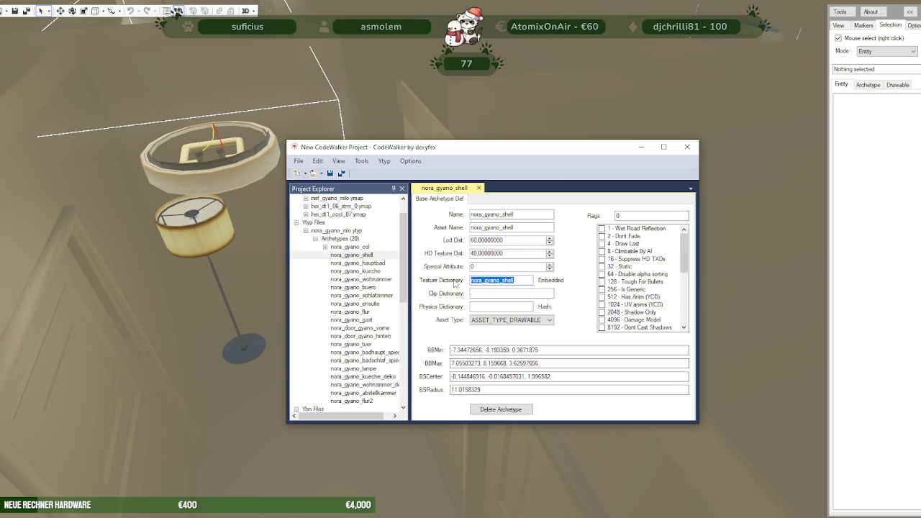
{"action": "type", "text": "no"}
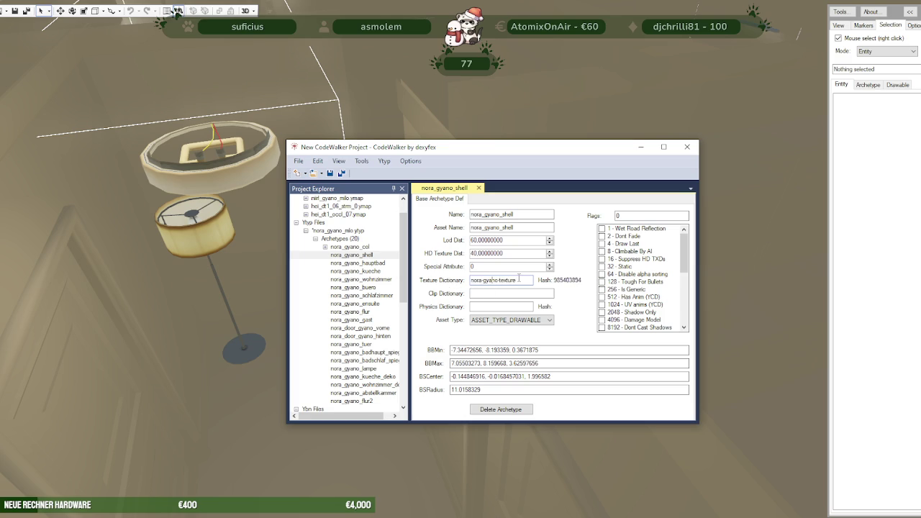
{"action": "left_click", "coordinate": [365, 255]}
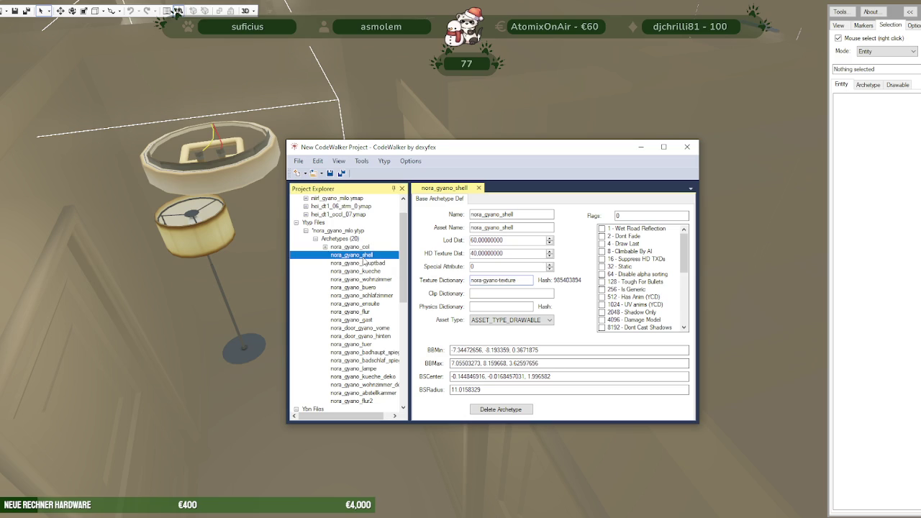
{"action": "left_click", "coordinate": [326, 231]}
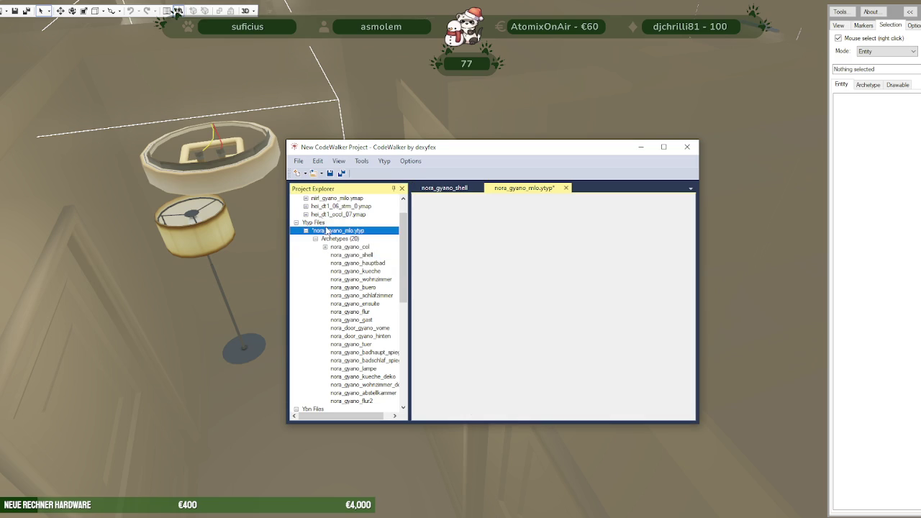
- Save nora_gyano_mlo.ytyp over the existing file in Testserver\resources\newmap\stream\nora_gyano_mlo
{"action": "left_click", "coordinate": [297, 161]}
{"action": "left_click", "coordinate": [333, 266]}
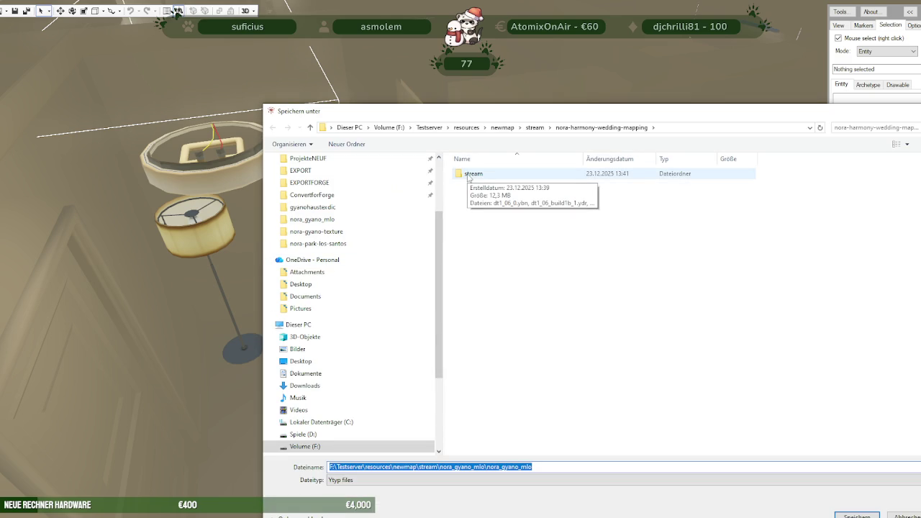
{"action": "left_click", "coordinate": [537, 126]}
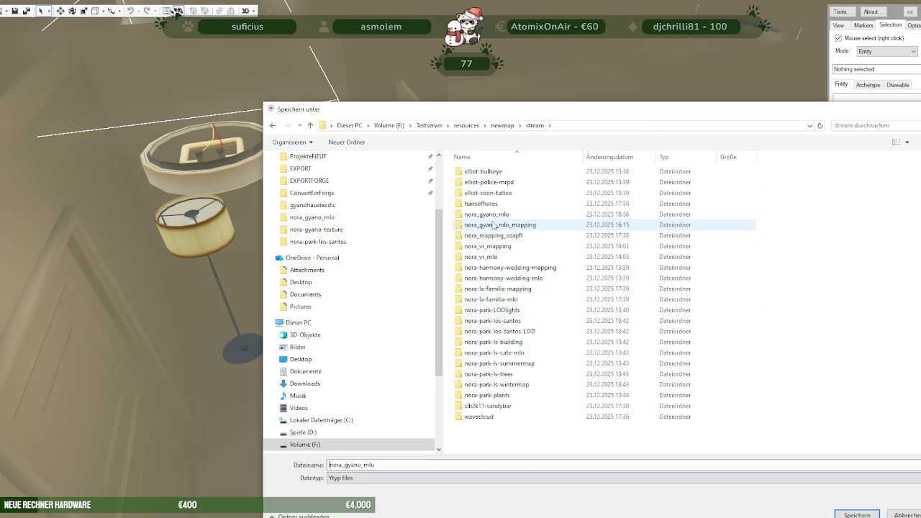
{"action": "double_click", "coordinate": [492, 215]}
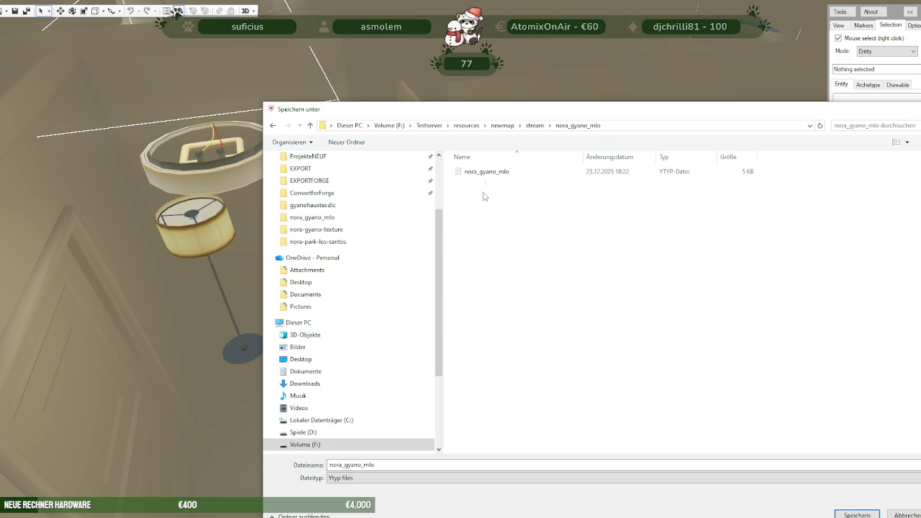
{"action": "left_click_drag", "start_coordinate": [618, 115], "coordinate": [504, 81]}
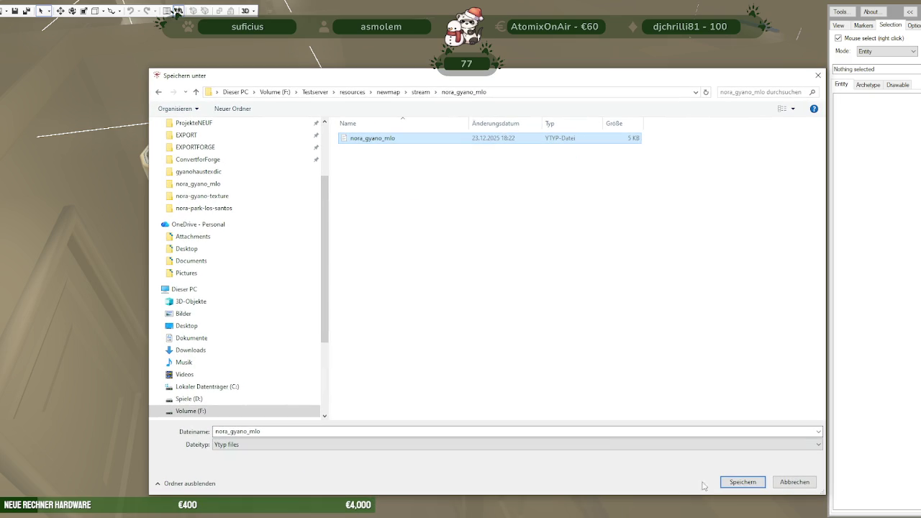
{"action": "left_click", "coordinate": [743, 483]}
{"action": "left_click", "coordinate": [480, 266]}
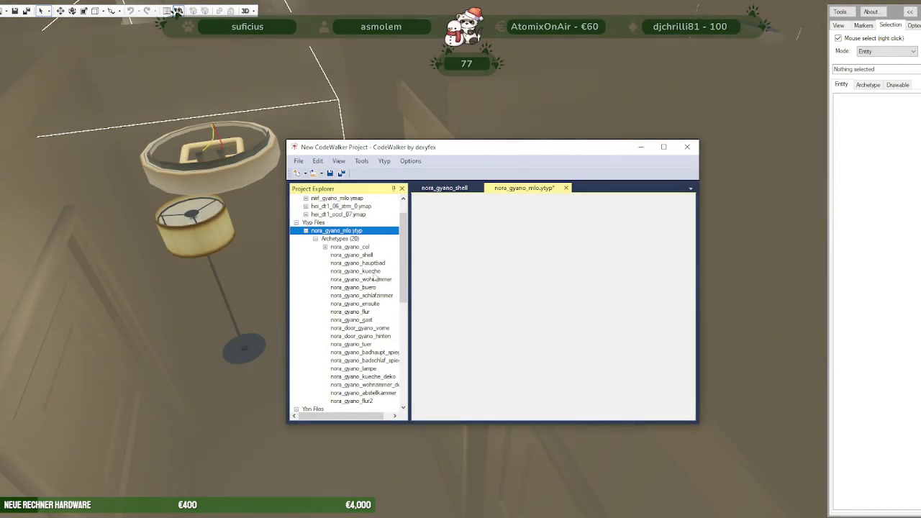
- Fly to the dining room and select the stained-glass hanging lamp, nora_gyano_lampe
{"action": "left_click", "coordinate": [357, 256]}
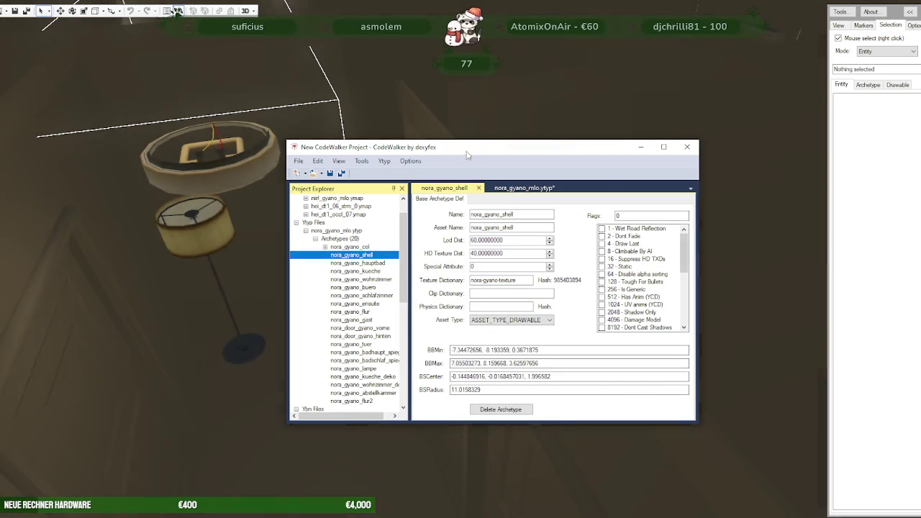
{"action": "left_click_drag", "start_coordinate": [612, 147], "coordinate": [44, 158]}
{"action": "mouse_move", "coordinate": [287, 288]}
{"action": "left_mouse_down"}
{"action": "mouse_move", "coordinate": [400, 372]}
{"action": "mouse_move", "coordinate": [571, 344]}
{"action": "mouse_move", "coordinate": [525, 236]}
{"action": "left_mouse_up"}
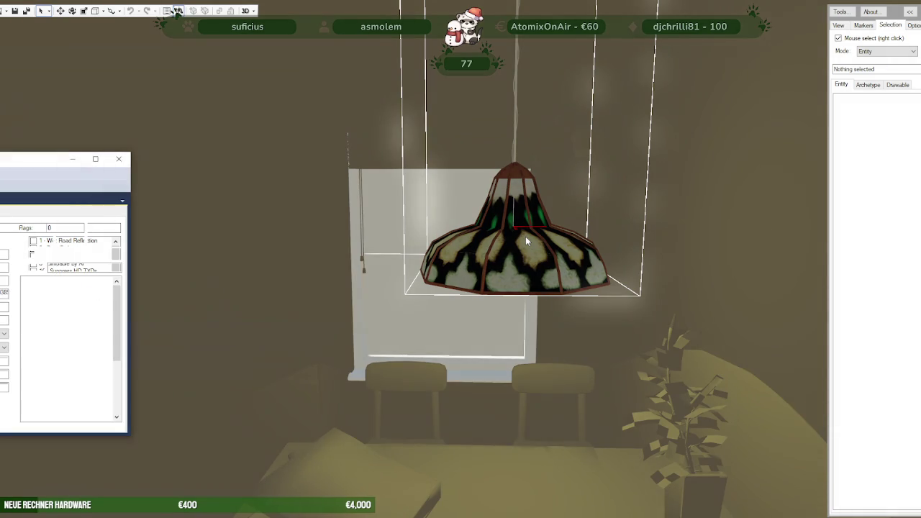
{"action": "right_click", "coordinate": [526, 241]}
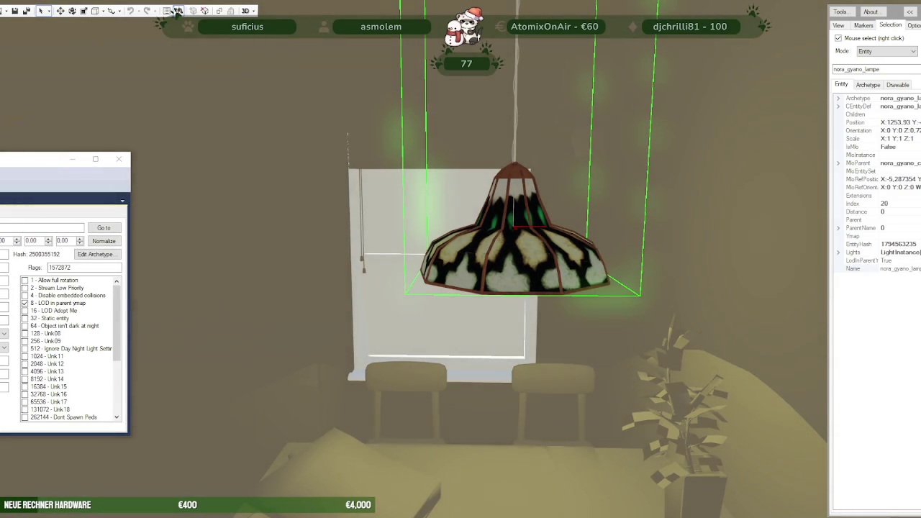
- Check archetypes nora_gyano_col through nora_door_gyano_vorne, pointing embedded ones at nora-gyano-texture
{"action": "left_click", "coordinate": [177, 11]}
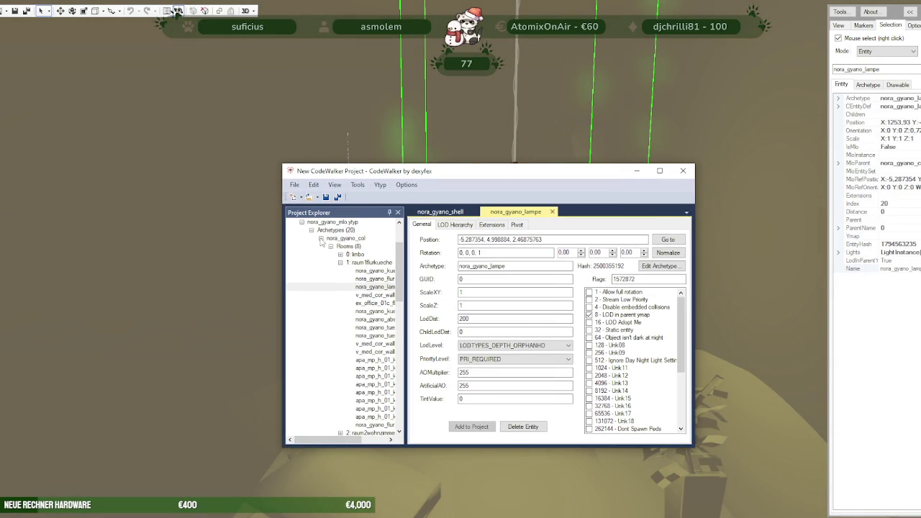
{"action": "left_click", "coordinate": [321, 239]}
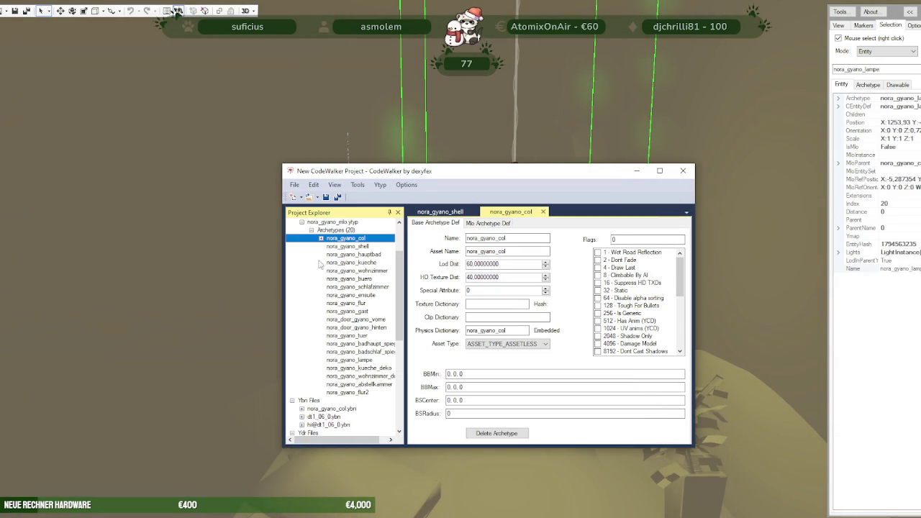
{"action": "key", "text": "Down"}
{"action": "key", "text": "Down"}
{"action": "key", "text": "Down"}
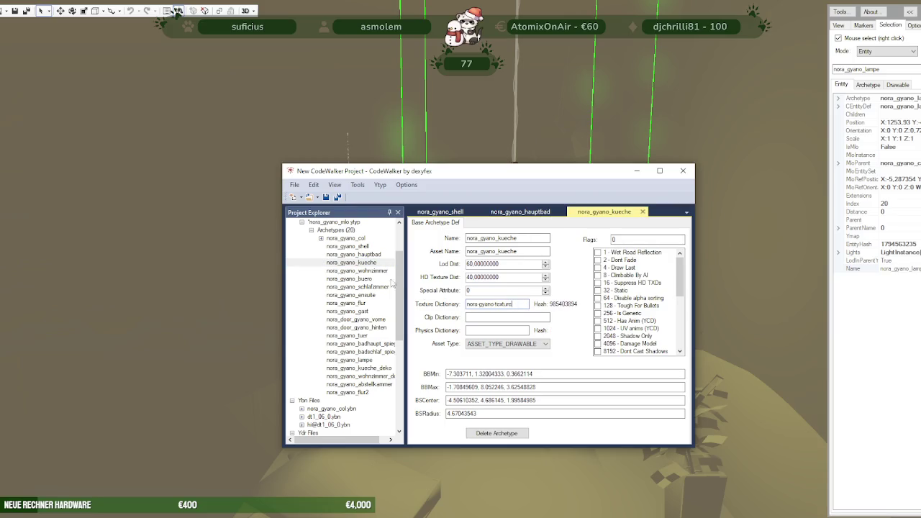
{"action": "left_click", "coordinate": [358, 271]}
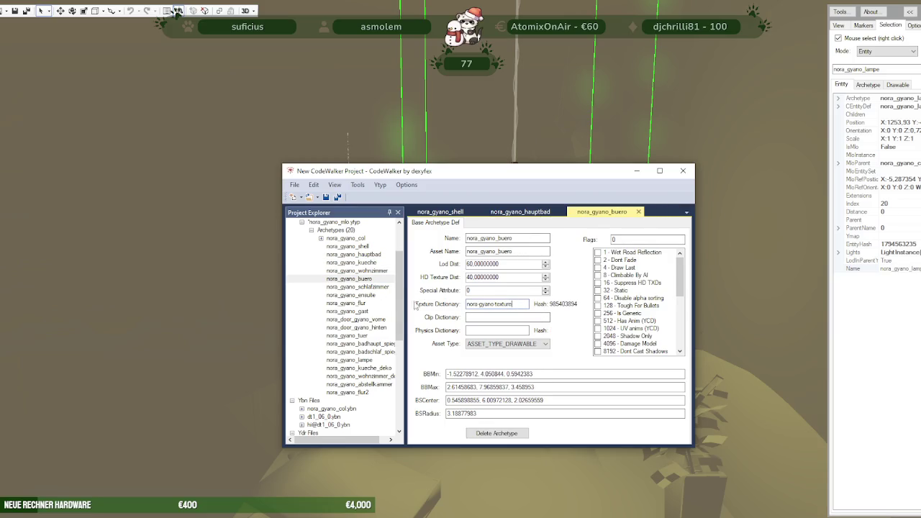
{"action": "left_click", "coordinate": [375, 288]}
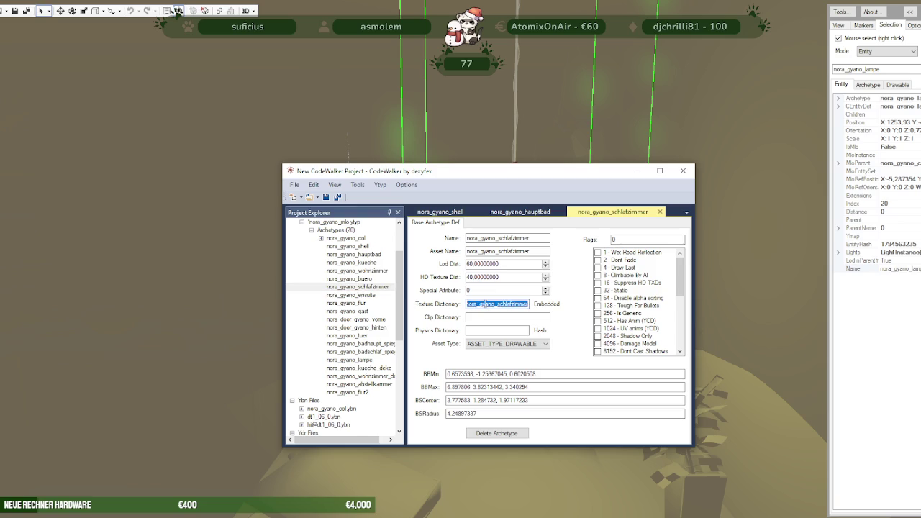
{"action": "left_click", "coordinate": [361, 278]}
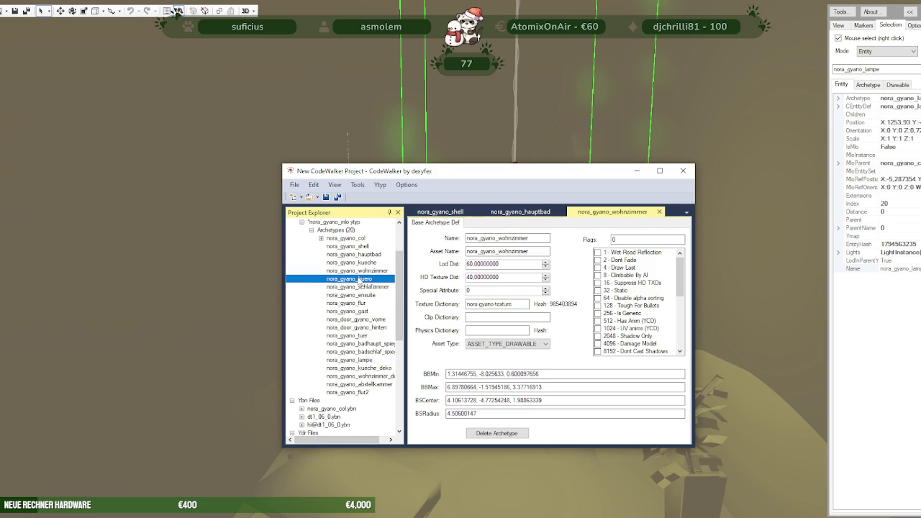
{"action": "left_click", "coordinate": [359, 287]}
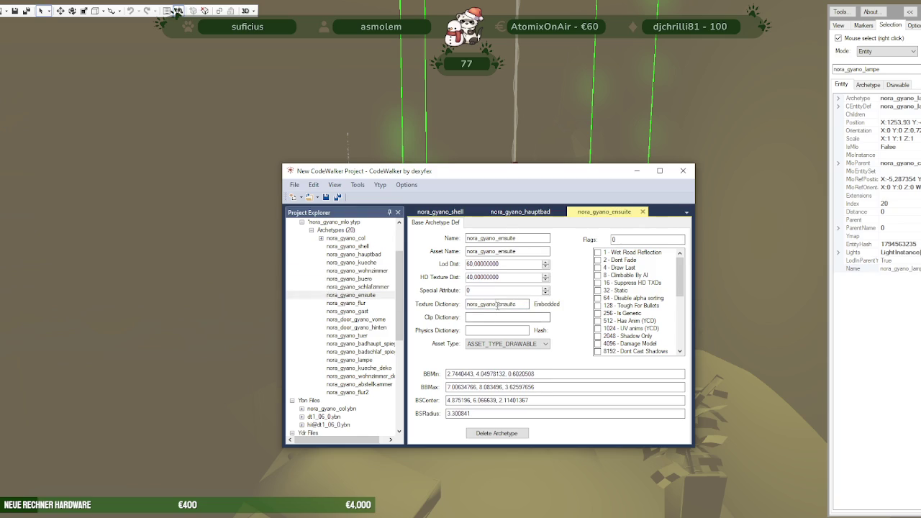
{"action": "left_click", "coordinate": [353, 303]}
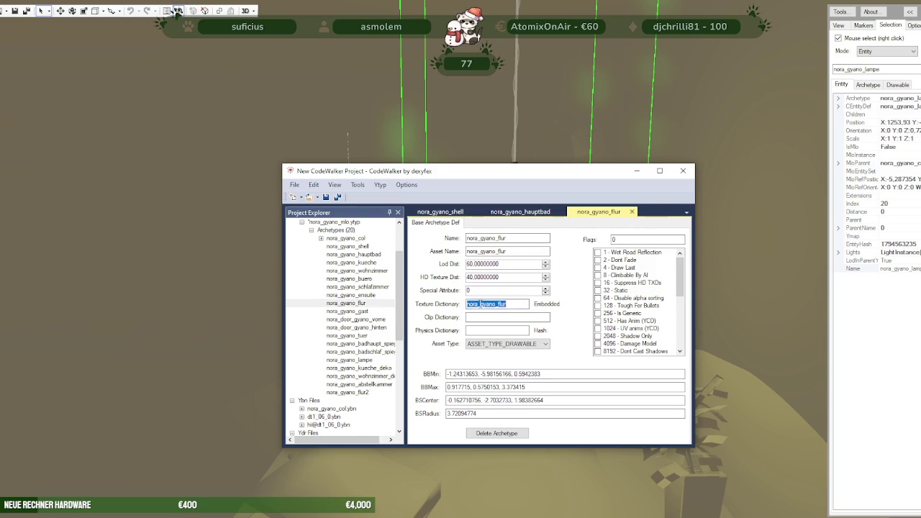
{"action": "left_click", "coordinate": [362, 311]}
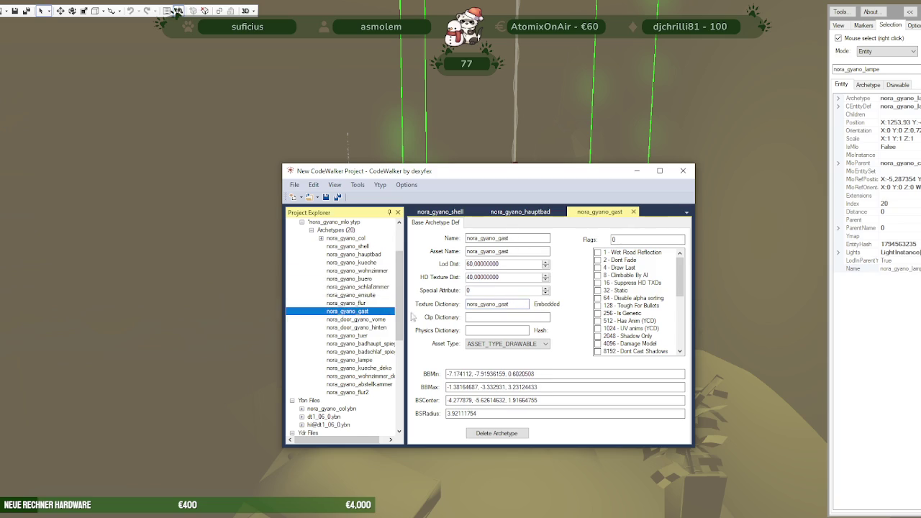
{"action": "left_click", "coordinate": [362, 320]}
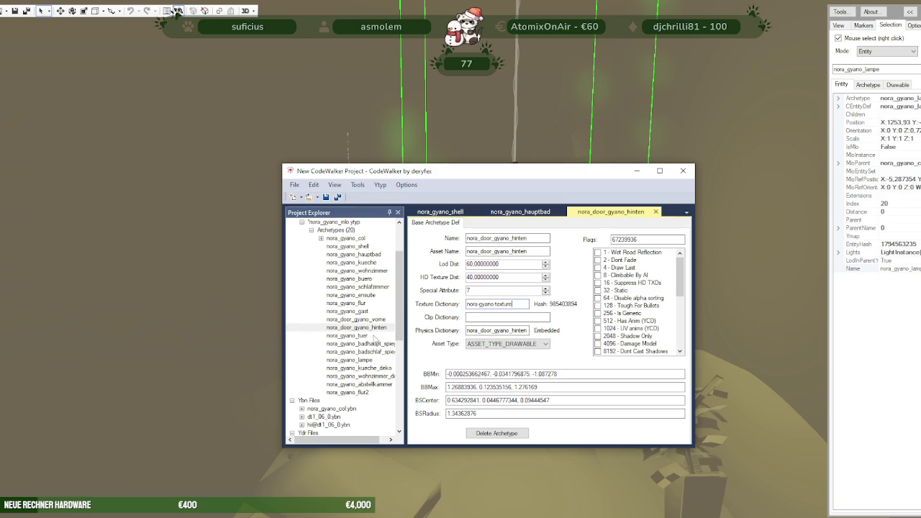
- Check nora_gyano_tuer, the mirrors, lampe, wohnzimmer_deko, shell and hauptbad, using nora-gyano-texture where embedded
{"action": "left_click", "coordinate": [374, 337]}
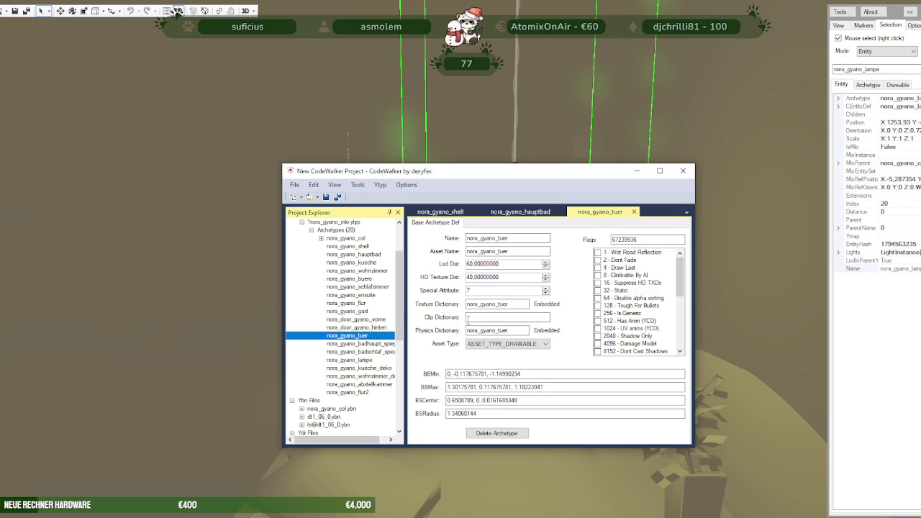
{"action": "left_click", "coordinate": [360, 345]}
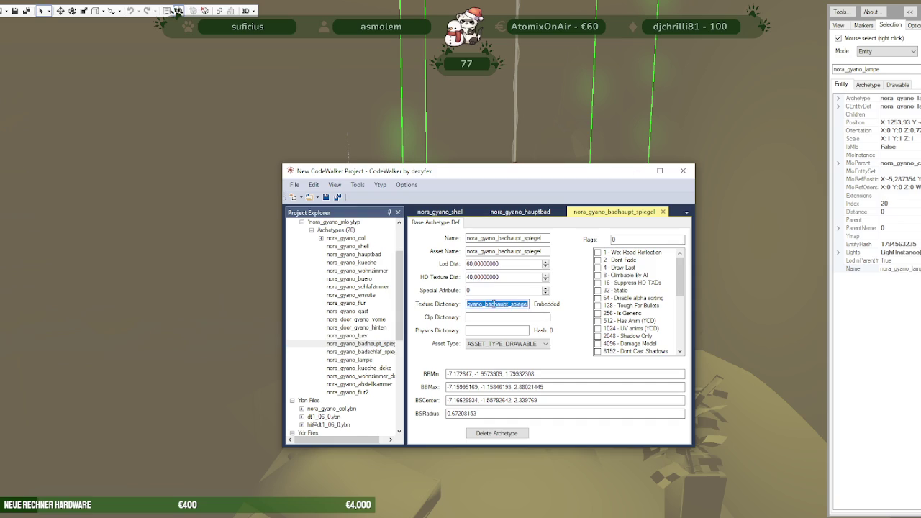
{"action": "left_click", "coordinate": [356, 352]}
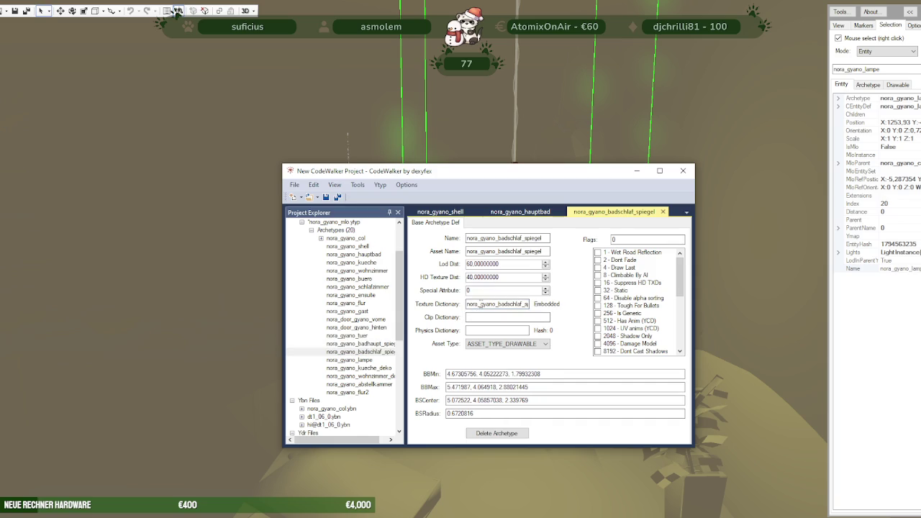
{"action": "left_click", "coordinate": [368, 361]}
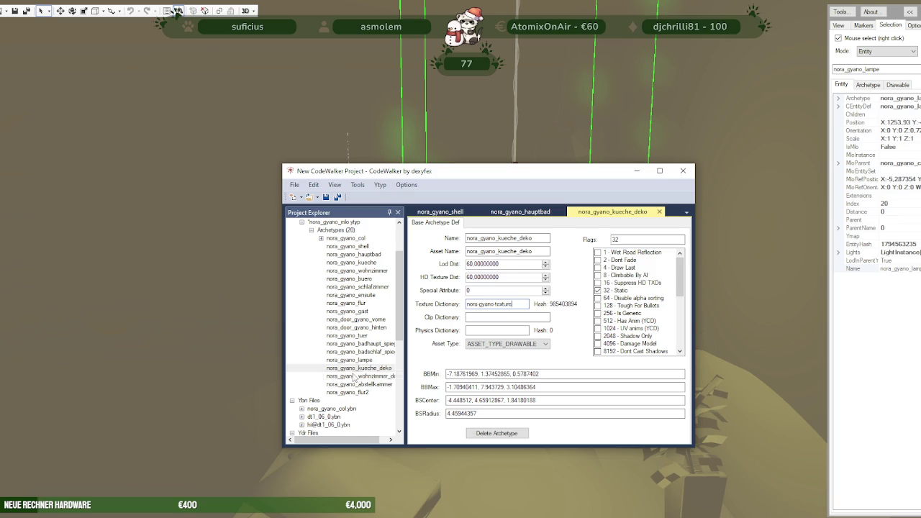
{"action": "left_click", "coordinate": [355, 376]}
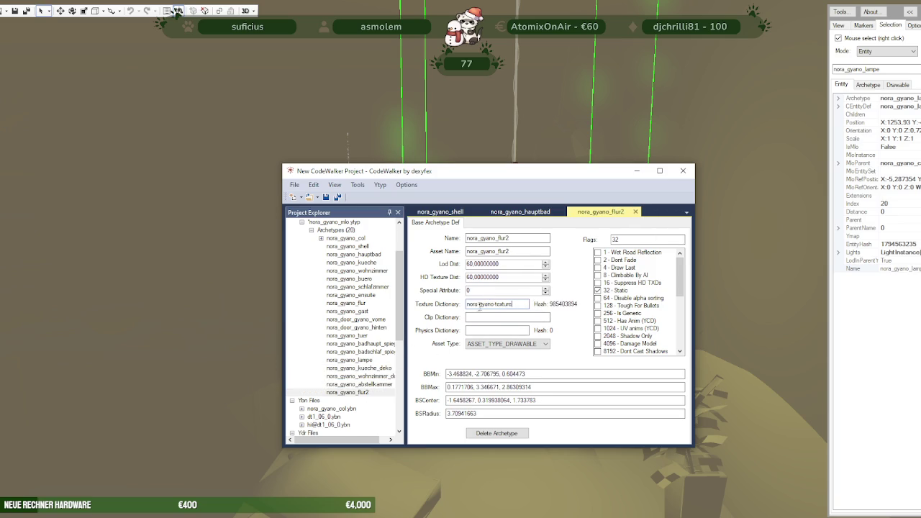
{"action": "left_click", "coordinate": [358, 308]}
{"action": "left_click", "coordinate": [358, 263]}
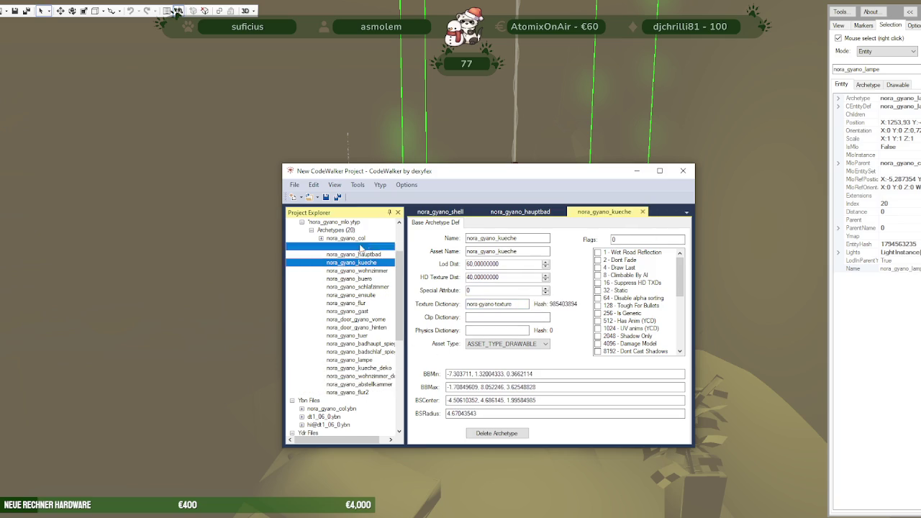
{"action": "left_click", "coordinate": [358, 254]}
{"action": "left_click", "coordinate": [358, 286]}
- Select nora_gyano_mlo.ytyp and begin saving it to a chosen location
{"action": "scroll", "coordinate": [347, 273], "scroll_direction": "up", "scroll_amount": 2}
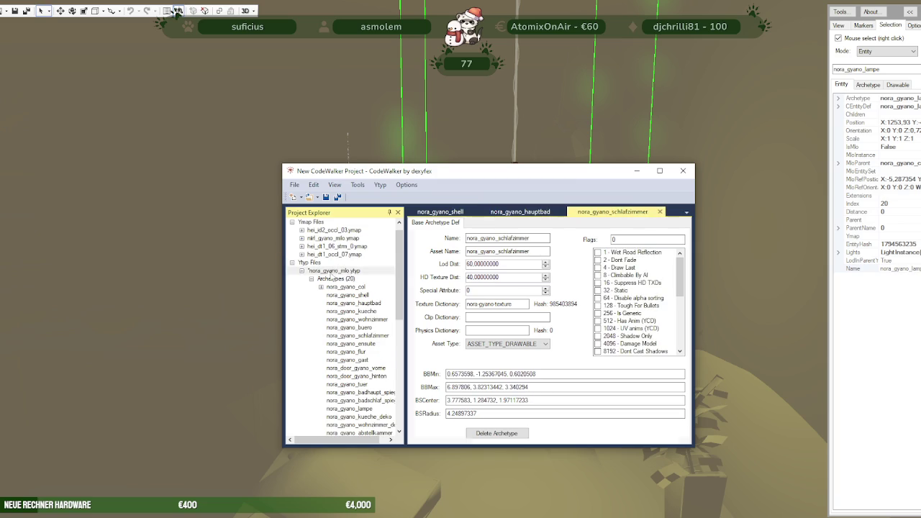
{"action": "left_click", "coordinate": [294, 184]}
{"action": "left_click", "coordinate": [338, 292]}
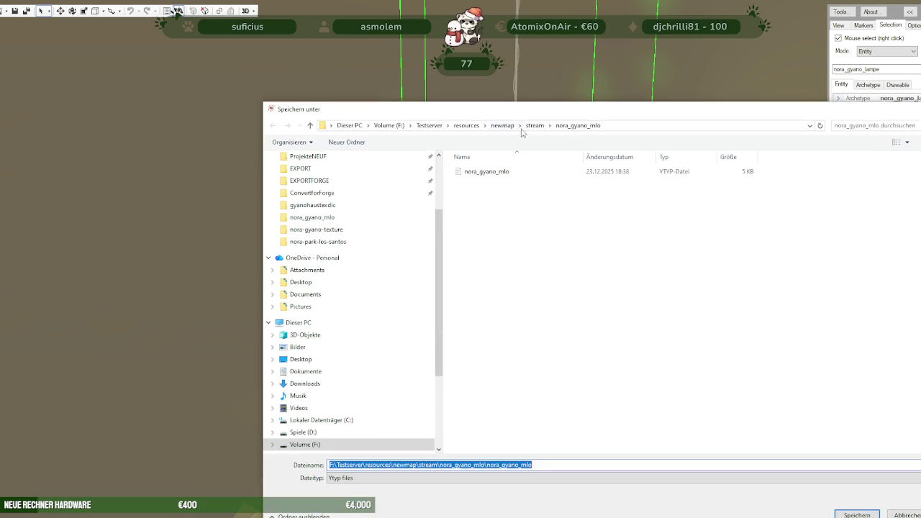
- Overwrite the existing nora_gyano_mlo.ytyp in the stream folder
{"action": "left_click", "coordinate": [504, 173]}
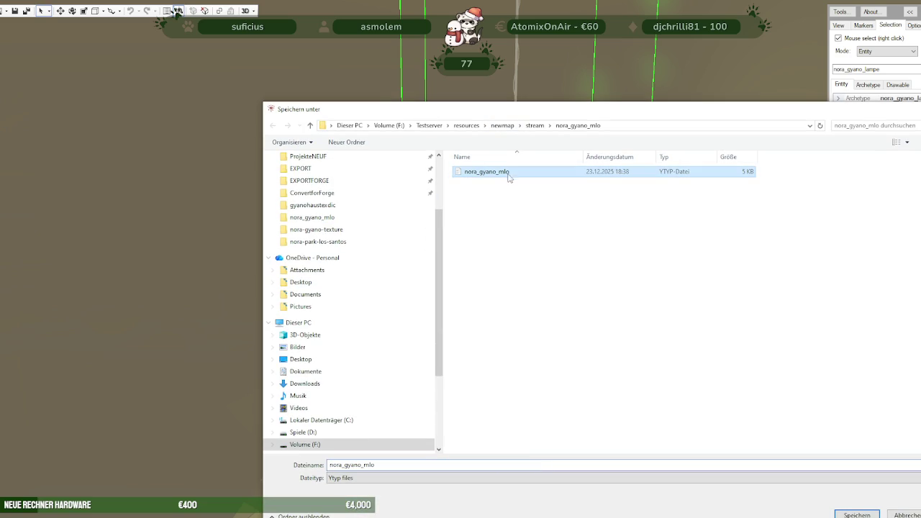
{"action": "left_click", "coordinate": [857, 516]}
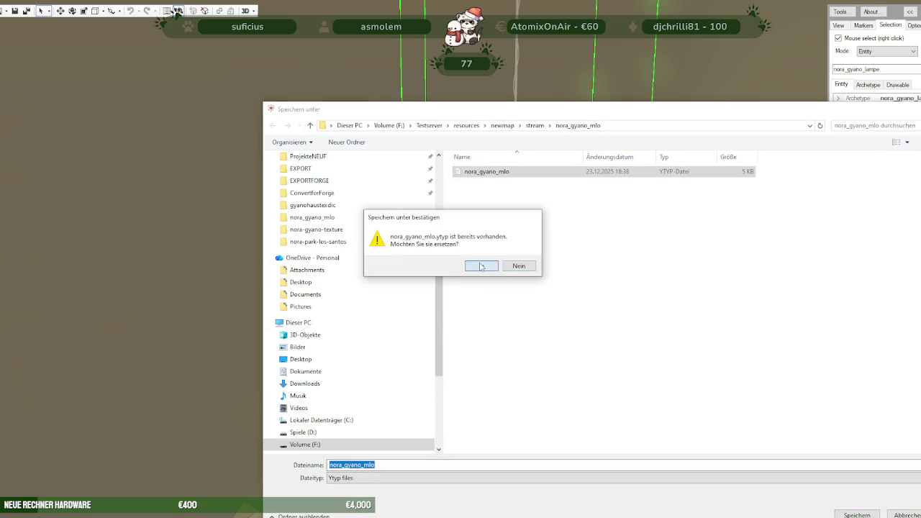
{"action": "left_click", "coordinate": [482, 266]}
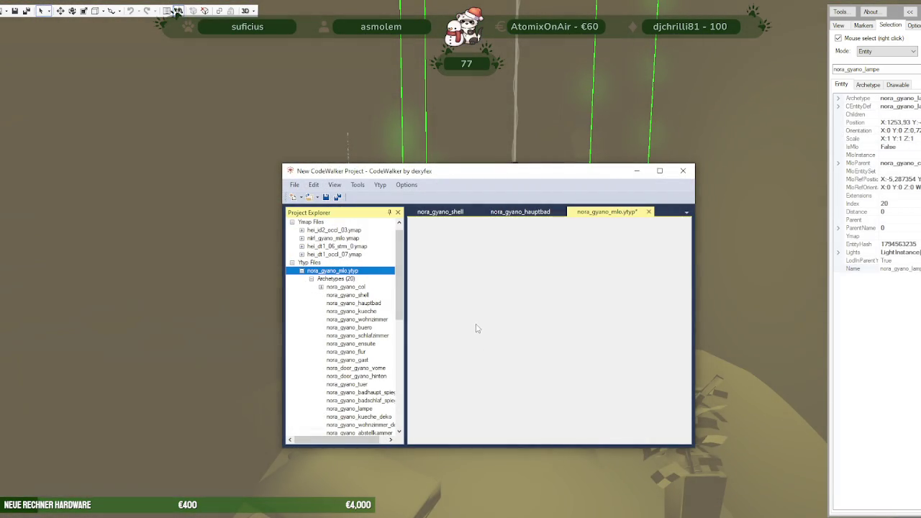
- Close the project without saving the project file
{"action": "left_click", "coordinate": [684, 172]}
{"action": "left_click", "coordinate": [468, 296]}
{"action": "left_click", "coordinate": [478, 296]}
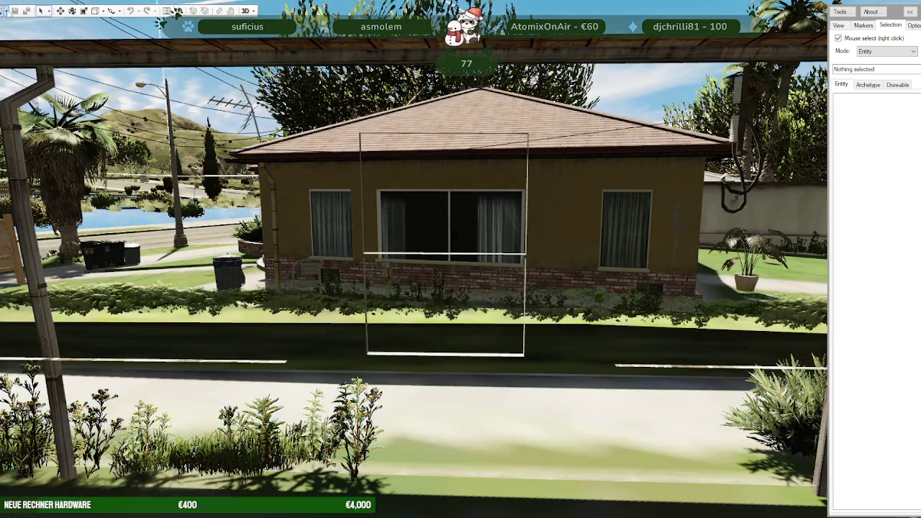
{"action": "left_click", "coordinate": [4, 11]}
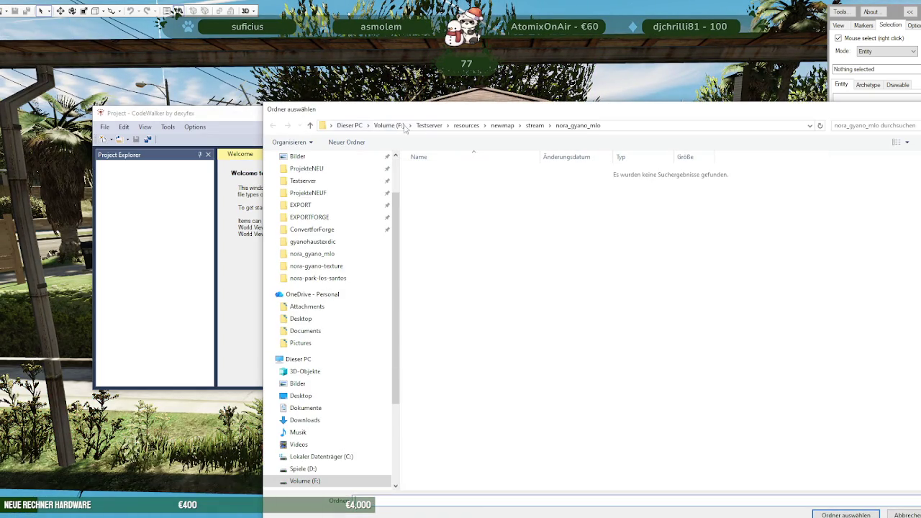
- Load the nora_gyano_mlo folder into the project and fly through the house's front door and back
{"action": "key", "text": "Return"}
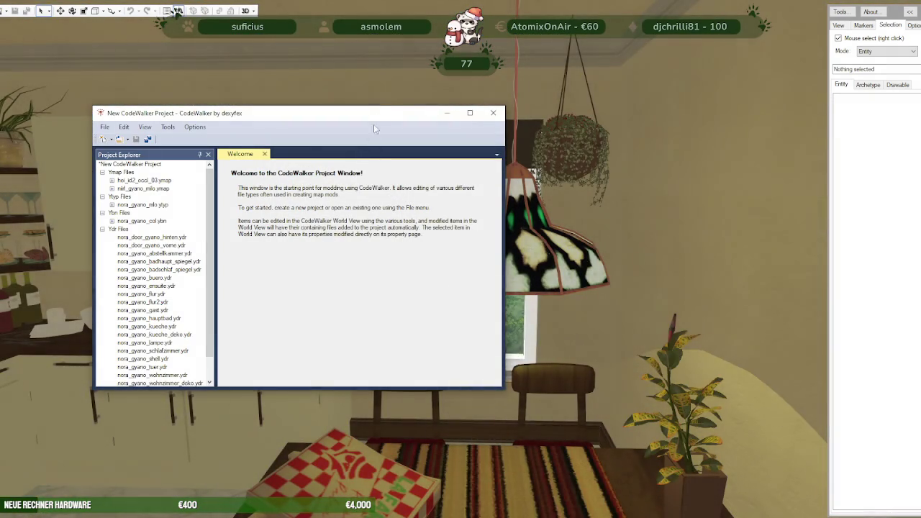
{"action": "left_click_drag", "start_coordinate": [373, 115], "coordinate": [43, 123]}
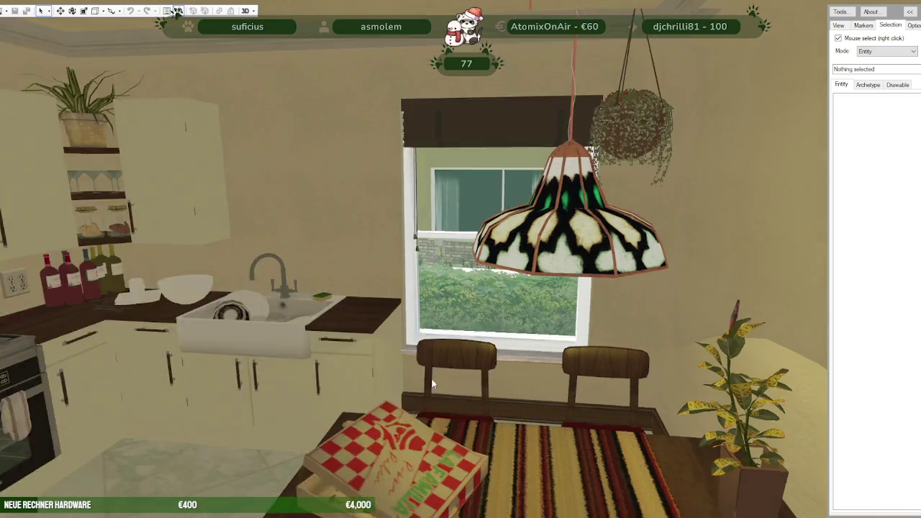
{"action": "mouse_move", "coordinate": [432, 385]}
{"action": "left_mouse_down"}
{"action": "mouse_move", "coordinate": [396, 396]}
{"action": "mouse_move", "coordinate": [434, 407]}
{"action": "mouse_move", "coordinate": [335, 368]}
{"action": "mouse_move", "coordinate": [419, 367]}
{"action": "mouse_move", "coordinate": [445, 344]}
{"action": "mouse_move", "coordinate": [421, 379]}
{"action": "mouse_move", "coordinate": [346, 355]}
{"action": "mouse_move", "coordinate": [463, 374]}
{"action": "mouse_move", "coordinate": [169, 380]}
{"action": "mouse_move", "coordinate": [456, 371]}
{"action": "left_mouse_up"}
{"action": "key", "text": "w"}
{"action": "key", "text": "s"}
{"action": "key", "text": "s"}
{"action": "key", "text": "w"}
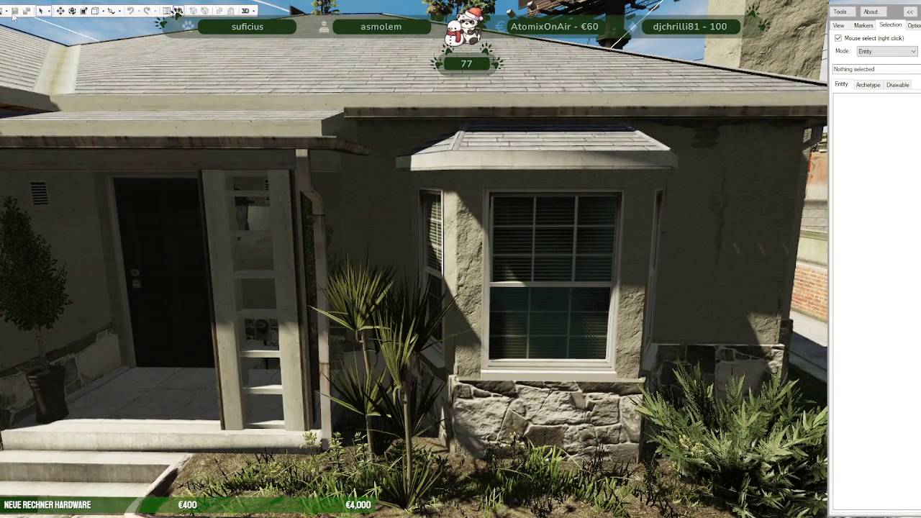
- Choose the stream\nora_gyano_mlo_mapping folder in the folder picker
{"action": "left_click", "coordinate": [177, 12]}
{"action": "left_click", "coordinate": [536, 127]}
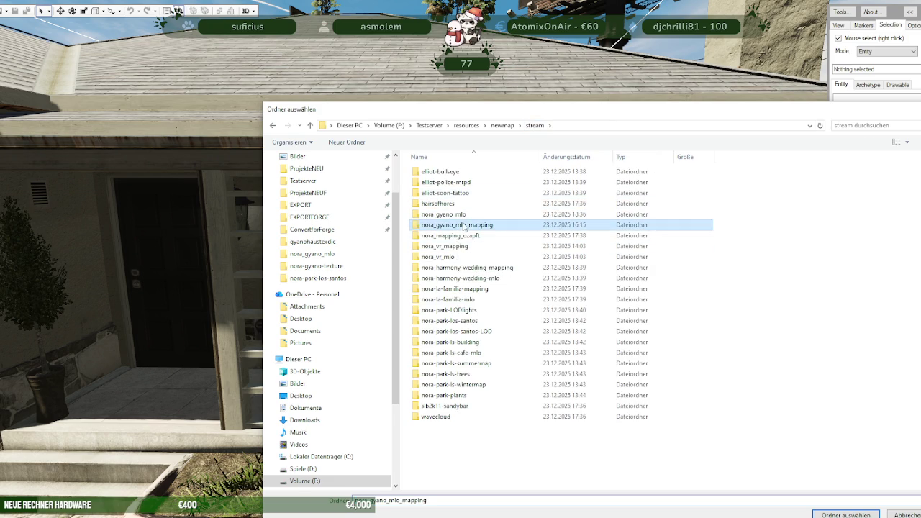
{"action": "double_click", "coordinate": [464, 225]}
{"action": "key", "text": "Return"}
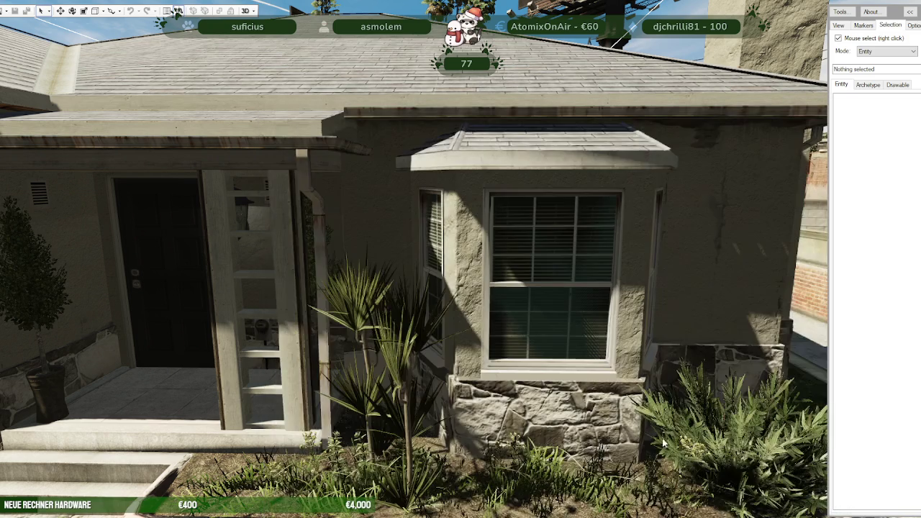
- Fly the camera from around the plant into the house interior
{"action": "scroll", "coordinate": [488, 348], "scroll_direction": "up", "scroll_amount": 3}
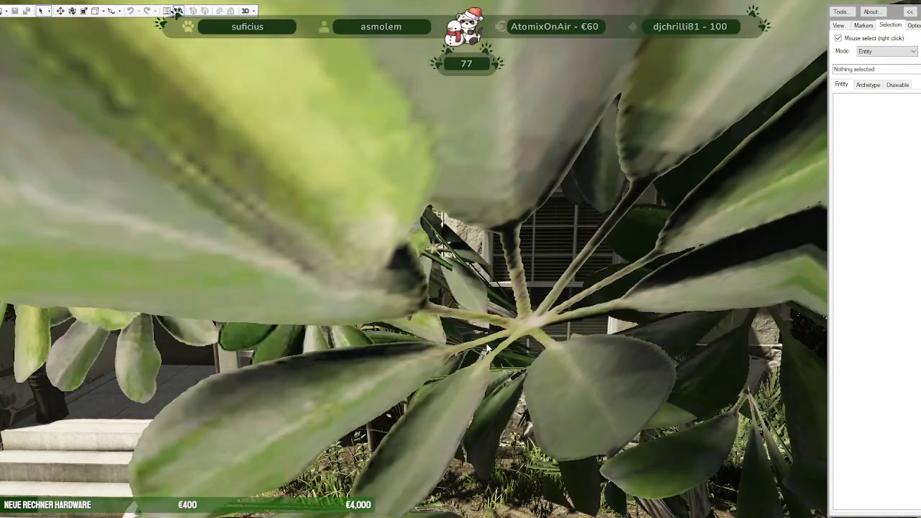
{"action": "scroll", "coordinate": [468, 334], "scroll_direction": "down", "scroll_amount": 3}
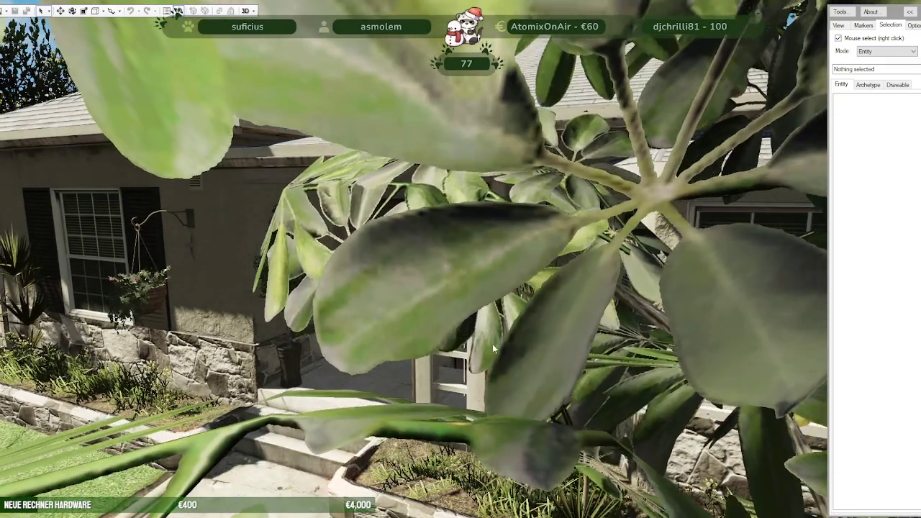
{"action": "left_click_drag", "start_coordinate": [468, 328], "coordinate": [477, 355]}
{"action": "scroll", "coordinate": [476, 355], "scroll_direction": "down", "scroll_amount": 2}
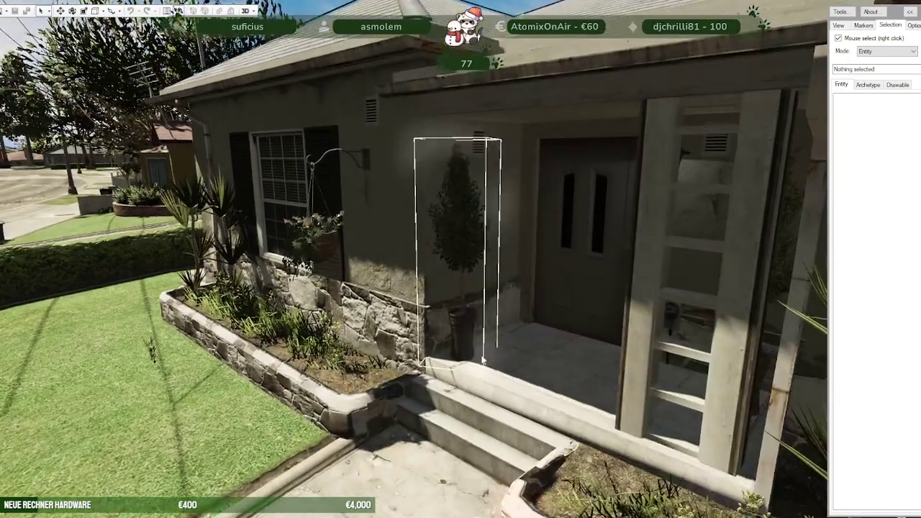
{"action": "scroll", "coordinate": [496, 352], "scroll_direction": "up", "scroll_amount": 3}
{"action": "scroll", "coordinate": [515, 344], "scroll_direction": "up", "scroll_amount": 3}
{"action": "scroll", "coordinate": [529, 336], "scroll_direction": "up", "scroll_amount": 3}
{"action": "scroll", "coordinate": [529, 335], "scroll_direction": "up", "scroll_amount": 2}
{"action": "scroll", "coordinate": [613, 329], "scroll_direction": "up", "scroll_amount": 3}
{"action": "scroll", "coordinate": [576, 338], "scroll_direction": "up", "scroll_amount": 2}
{"action": "scroll", "coordinate": [533, 342], "scroll_direction": "up", "scroll_amount": 2}
{"action": "scroll", "coordinate": [495, 345], "scroll_direction": "up", "scroll_amount": 3}
{"action": "scroll", "coordinate": [437, 356], "scroll_direction": "down", "scroll_amount": 3}
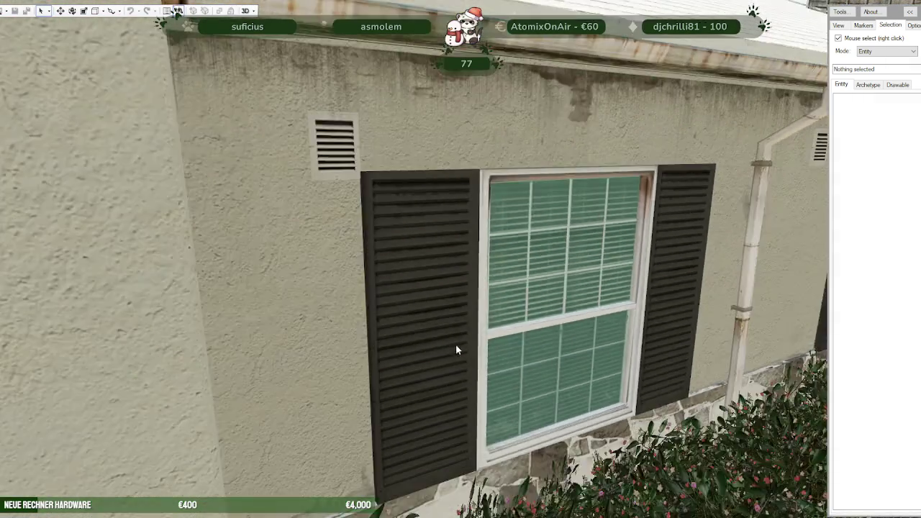
{"action": "scroll", "coordinate": [476, 336], "scroll_direction": "up", "scroll_amount": 3}
{"action": "scroll", "coordinate": [503, 332], "scroll_direction": "up", "scroll_amount": 3}
{"action": "scroll", "coordinate": [519, 332], "scroll_direction": "up", "scroll_amount": 2}
{"action": "scroll", "coordinate": [519, 333], "scroll_direction": "down", "scroll_amount": 3}
{"action": "scroll", "coordinate": [500, 350], "scroll_direction": "up", "scroll_amount": 3}
{"action": "scroll", "coordinate": [447, 358], "scroll_direction": "up", "scroll_amount": 3}
{"action": "scroll", "coordinate": [369, 333], "scroll_direction": "up", "scroll_amount": 2}
{"action": "scroll", "coordinate": [407, 338], "scroll_direction": "down", "scroll_amount": 3}
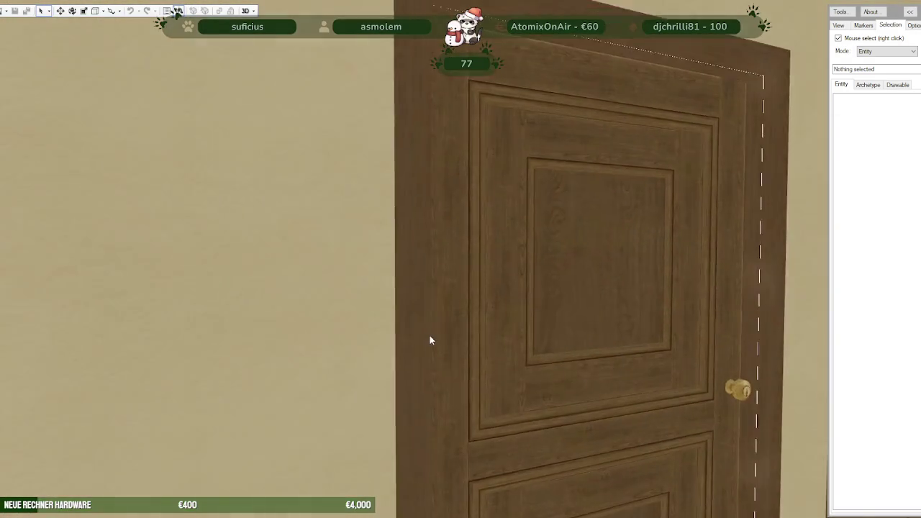
{"action": "scroll", "coordinate": [360, 331], "scroll_direction": "down", "scroll_amount": 2}
{"action": "scroll", "coordinate": [338, 328], "scroll_direction": "up", "scroll_amount": 3}
{"action": "scroll", "coordinate": [417, 335], "scroll_direction": "up", "scroll_amount": 3}
{"action": "scroll", "coordinate": [380, 331], "scroll_direction": "down", "scroll_amount": 3}
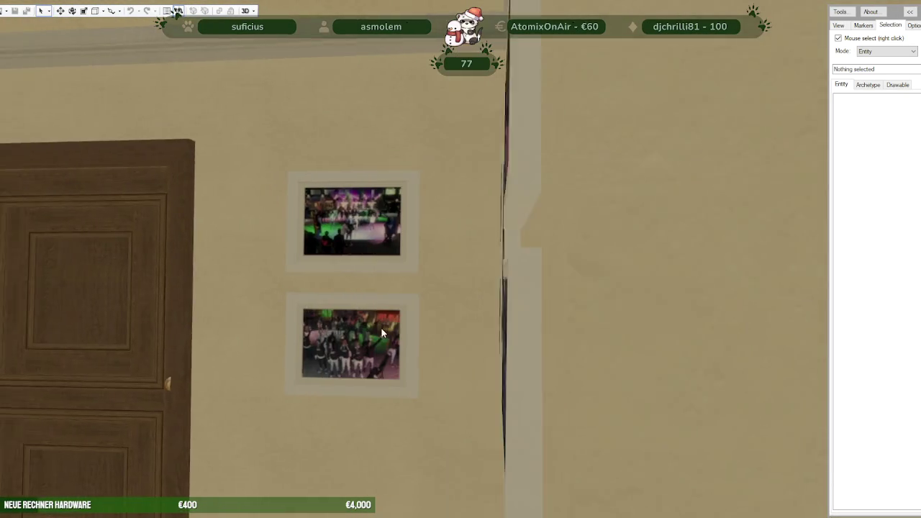
{"action": "scroll", "coordinate": [432, 335], "scroll_direction": "up", "scroll_amount": 2}
{"action": "scroll", "coordinate": [495, 340], "scroll_direction": "up", "scroll_amount": 2}
{"action": "scroll", "coordinate": [506, 341], "scroll_direction": "up", "scroll_amount": 2}
{"action": "scroll", "coordinate": [506, 337], "scroll_direction": "down", "scroll_amount": 2}
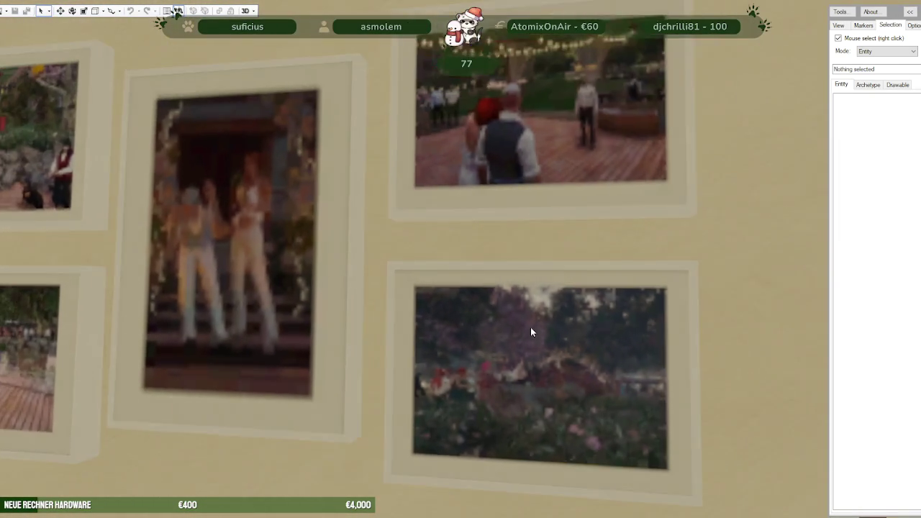
{"action": "scroll", "coordinate": [531, 326], "scroll_direction": "down", "scroll_amount": 2}
{"action": "scroll", "coordinate": [518, 333], "scroll_direction": "down", "scroll_amount": 2}
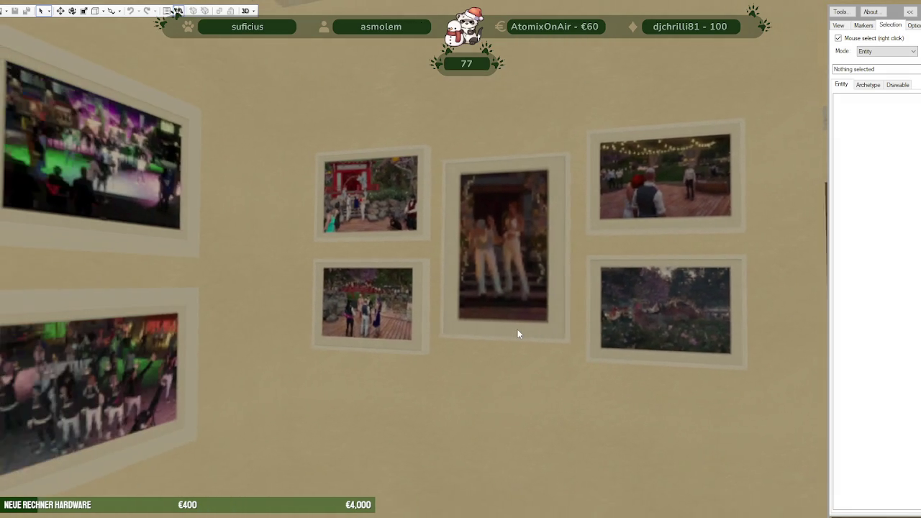
{"action": "scroll", "coordinate": [518, 333], "scroll_direction": "up", "scroll_amount": 2}
{"action": "scroll", "coordinate": [518, 333], "scroll_direction": "up", "scroll_amount": 2}
{"action": "scroll", "coordinate": [518, 333], "scroll_direction": "up", "scroll_amount": 2}
{"action": "scroll", "coordinate": [517, 333], "scroll_direction": "down", "scroll_amount": 2}
- Inspect the textures on the left-wall photo pictures and the kitchen fridge
{"action": "mouse_move", "coordinate": [484, 333]}
{"action": "left_mouse_down"}
{"action": "mouse_move", "coordinate": [451, 334]}
{"action": "mouse_move", "coordinate": [552, 334]}
{"action": "left_mouse_up"}
{"action": "scroll", "coordinate": [452, 334], "scroll_direction": "up", "scroll_amount": 1}
{"action": "scroll", "coordinate": [452, 334], "scroll_direction": "up", "scroll_amount": 2}
{"action": "scroll", "coordinate": [534, 341], "scroll_direction": "down", "scroll_amount": 2}
{"action": "scroll", "coordinate": [534, 340], "scroll_direction": "down", "scroll_amount": 1}
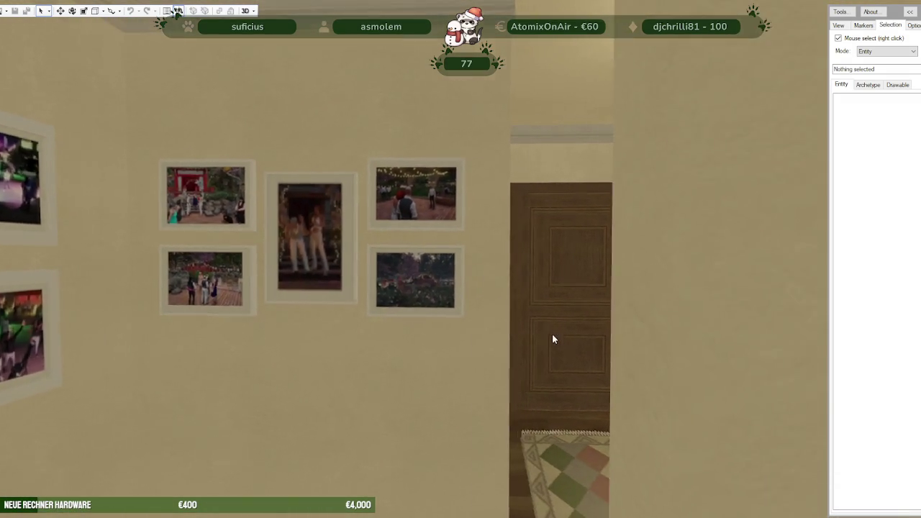
{"action": "scroll", "coordinate": [543, 335], "scroll_direction": "up", "scroll_amount": 3}
{"action": "scroll", "coordinate": [437, 335], "scroll_direction": "up", "scroll_amount": 3}
{"action": "scroll", "coordinate": [395, 334], "scroll_direction": "up", "scroll_amount": 2}
{"action": "scroll", "coordinate": [396, 339], "scroll_direction": "up", "scroll_amount": 3}
{"action": "scroll", "coordinate": [256, 347], "scroll_direction": "up", "scroll_amount": 2}
{"action": "mouse_move", "coordinate": [395, 339]}
{"action": "left_mouse_down"}
{"action": "mouse_move", "coordinate": [256, 347]}
{"action": "mouse_move", "coordinate": [265, 336]}
{"action": "mouse_move", "coordinate": [530, 344]}
{"action": "left_mouse_up"}
{"action": "scroll", "coordinate": [256, 347], "scroll_direction": "down", "scroll_amount": 1}
{"action": "scroll", "coordinate": [256, 347], "scroll_direction": "down", "scroll_amount": 1}
{"action": "scroll", "coordinate": [256, 347], "scroll_direction": "down", "scroll_amount": 3}
{"action": "scroll", "coordinate": [350, 336], "scroll_direction": "up", "scroll_amount": 2}
{"action": "scroll", "coordinate": [361, 334], "scroll_direction": "up", "scroll_amount": 3}
{"action": "scroll", "coordinate": [373, 331], "scroll_direction": "up", "scroll_amount": 3}
{"action": "scroll", "coordinate": [372, 331], "scroll_direction": "up", "scroll_amount": 2}
{"action": "scroll", "coordinate": [531, 344], "scroll_direction": "down", "scroll_amount": 3}
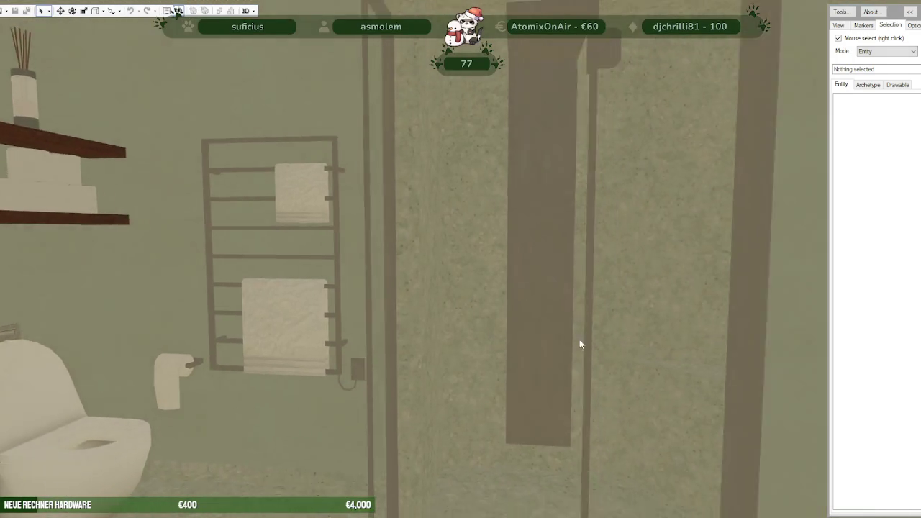
{"action": "scroll", "coordinate": [562, 339], "scroll_direction": "down", "scroll_amount": 3}
{"action": "scroll", "coordinate": [632, 331], "scroll_direction": "down", "scroll_amount": 2}
{"action": "scroll", "coordinate": [668, 334], "scroll_direction": "up", "scroll_amount": 3}
- Inspect the lavender painting, bookshelf, TV and record cabinet, ending facing the door
{"action": "left_click_drag", "start_coordinate": [668, 334], "coordinate": [549, 356]}
{"action": "scroll", "coordinate": [547, 353], "scroll_direction": "down", "scroll_amount": 3}
{"action": "scroll", "coordinate": [545, 345], "scroll_direction": "down", "scroll_amount": 2}
{"action": "scroll", "coordinate": [575, 345], "scroll_direction": "down", "scroll_amount": 1}
{"action": "left_click_drag", "start_coordinate": [597, 339], "coordinate": [594, 339]}
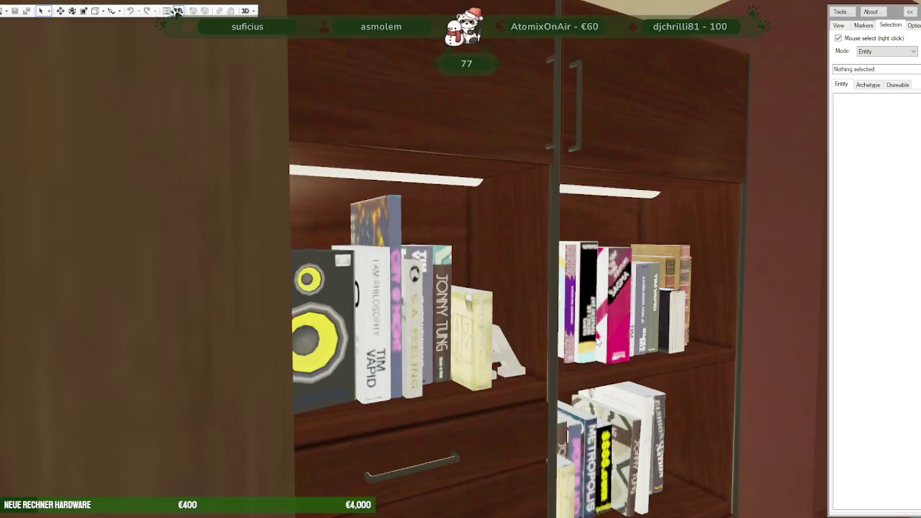
{"action": "scroll", "coordinate": [593, 339], "scroll_direction": "up", "scroll_amount": 3}
{"action": "scroll", "coordinate": [507, 355], "scroll_direction": "down", "scroll_amount": 3}
{"action": "scroll", "coordinate": [507, 358], "scroll_direction": "down", "scroll_amount": 2}
{"action": "scroll", "coordinate": [508, 359], "scroll_direction": "down", "scroll_amount": 3}
{"action": "mouse_move", "coordinate": [508, 359]}
{"action": "left_mouse_down"}
{"action": "mouse_move", "coordinate": [576, 350]}
{"action": "mouse_move", "coordinate": [480, 358]}
{"action": "left_mouse_up"}
{"action": "scroll", "coordinate": [576, 351], "scroll_direction": "up", "scroll_amount": 2}
{"action": "scroll", "coordinate": [568, 351], "scroll_direction": "up", "scroll_amount": 2}
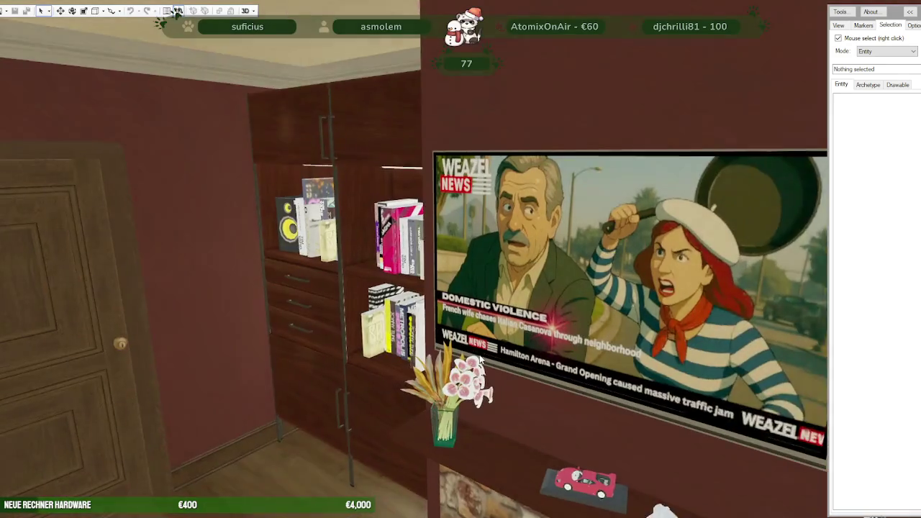
{"action": "scroll", "coordinate": [286, 354], "scroll_direction": "down", "scroll_amount": 3}
{"action": "left_click_drag", "start_coordinate": [293, 354], "coordinate": [518, 333]}
{"action": "scroll", "coordinate": [450, 338], "scroll_direction": "up", "scroll_amount": 3}
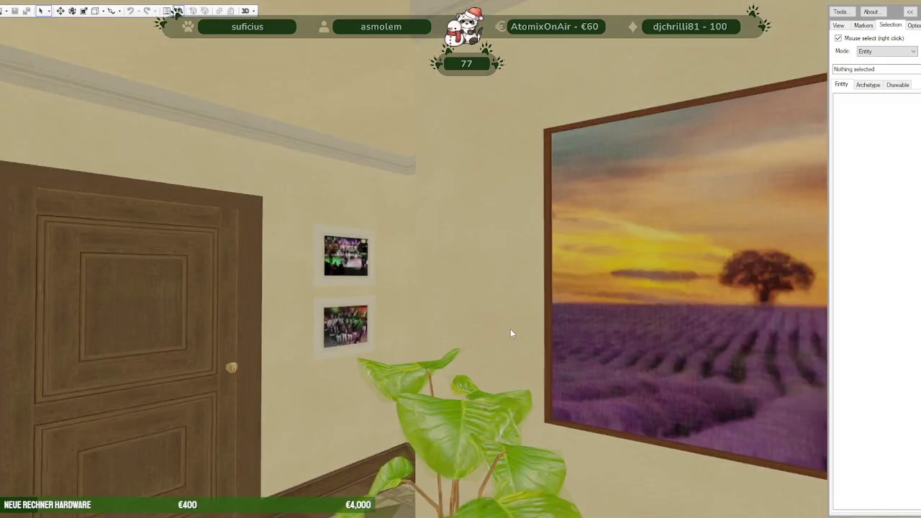
{"action": "scroll", "coordinate": [518, 333], "scroll_direction": "up", "scroll_amount": 3}
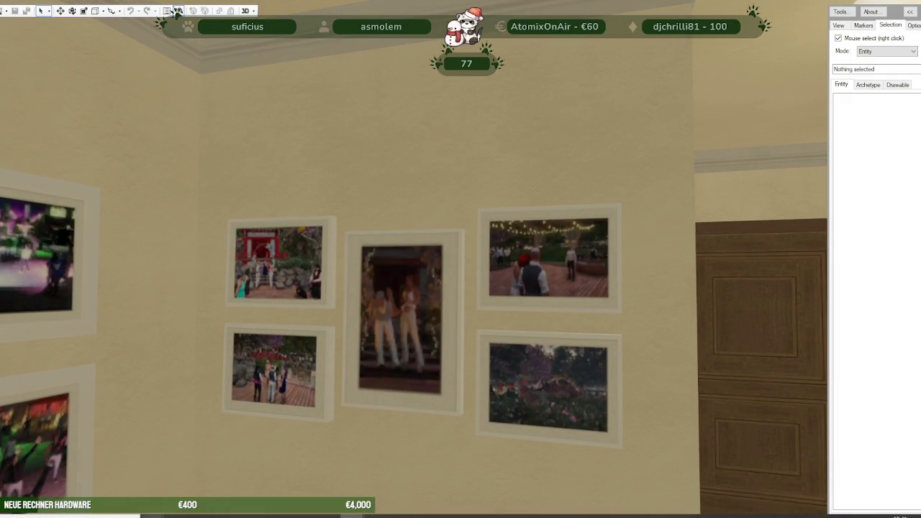
{"action": "mouse_move", "coordinate": [180, 491]}
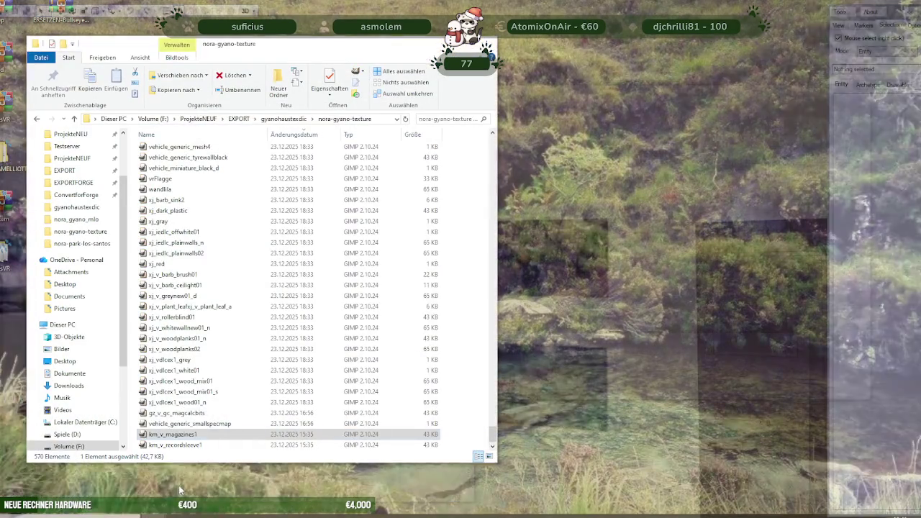
- Browse from gyanohaustexdic through nora_gyano_flur into the nora_gyano_flur2 texture folder
{"action": "left_click", "coordinate": [189, 472]}
{"action": "left_click", "coordinate": [285, 120]}
{"action": "scroll", "coordinate": [188, 392], "scroll_direction": "down", "scroll_amount": 4}
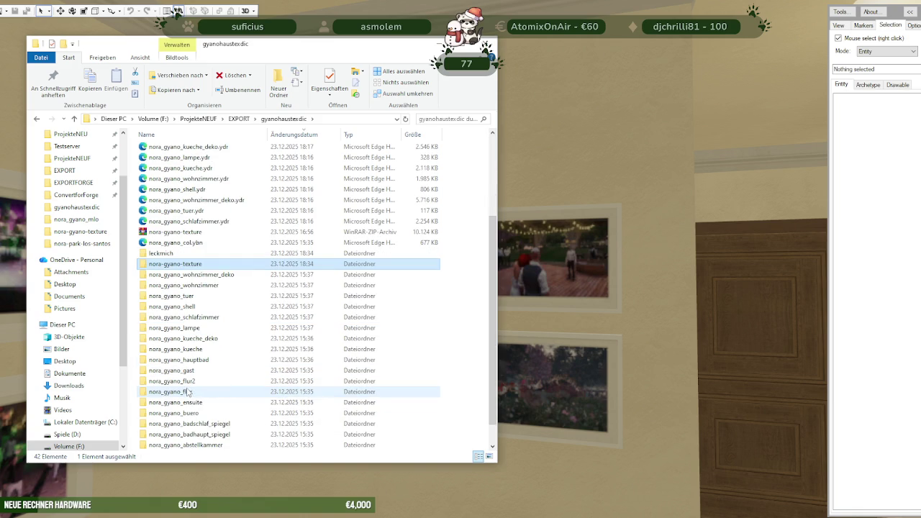
{"action": "double_click", "coordinate": [191, 392]}
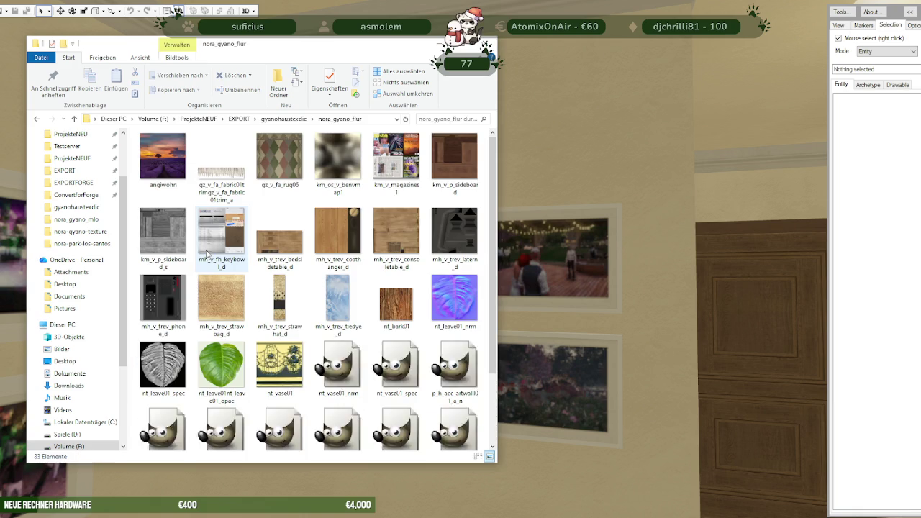
{"action": "scroll", "coordinate": [323, 239], "scroll_direction": "down", "scroll_amount": 3}
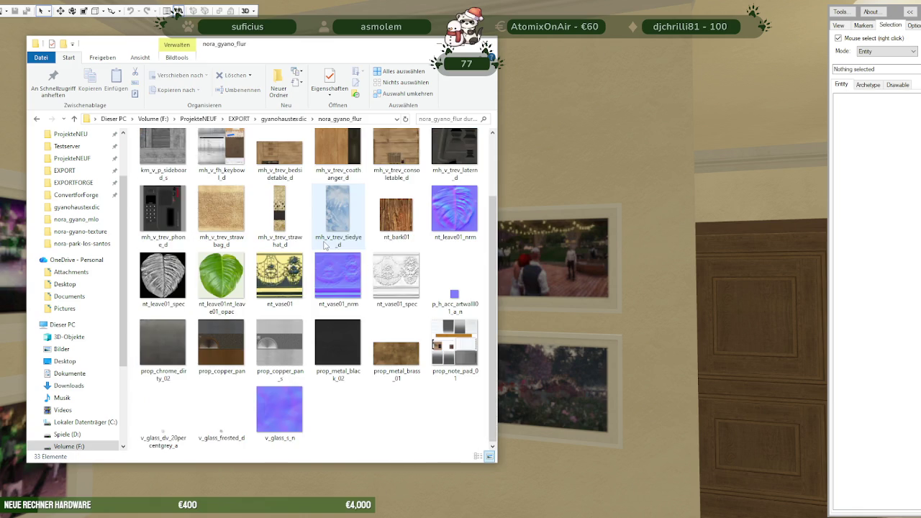
{"action": "scroll", "coordinate": [320, 250], "scroll_direction": "up", "scroll_amount": 3}
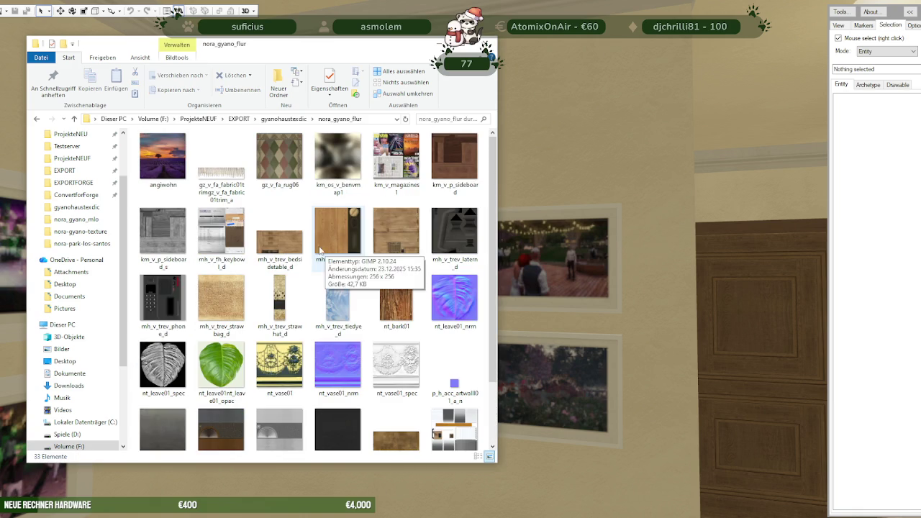
{"action": "left_click", "coordinate": [73, 119]}
{"action": "scroll", "coordinate": [189, 389], "scroll_direction": "down", "scroll_amount": 2}
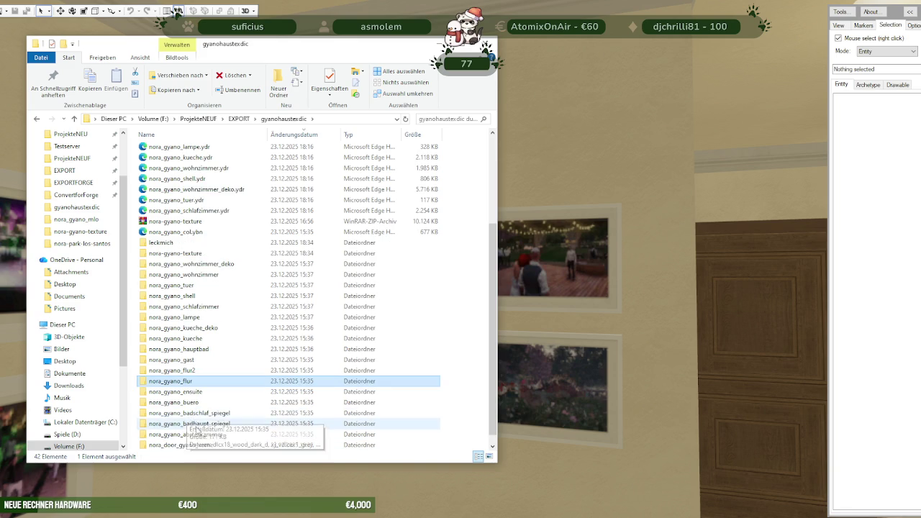
{"action": "double_click", "coordinate": [187, 371]}
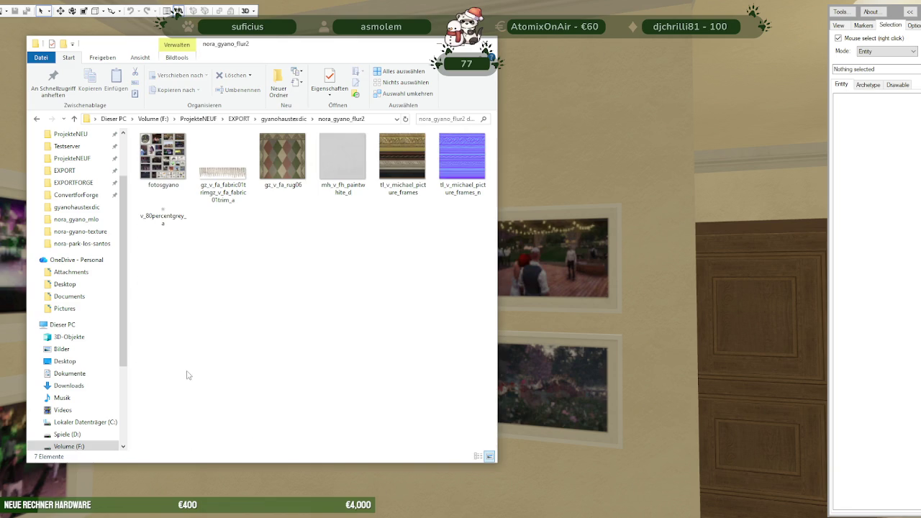
- Check the fotosgyano file's properties, then bring up gyanotextdic.rpf in CodeWalker's RPF Explorer
{"action": "right_click", "coordinate": [181, 173]}
{"action": "left_click", "coordinate": [303, 362]}
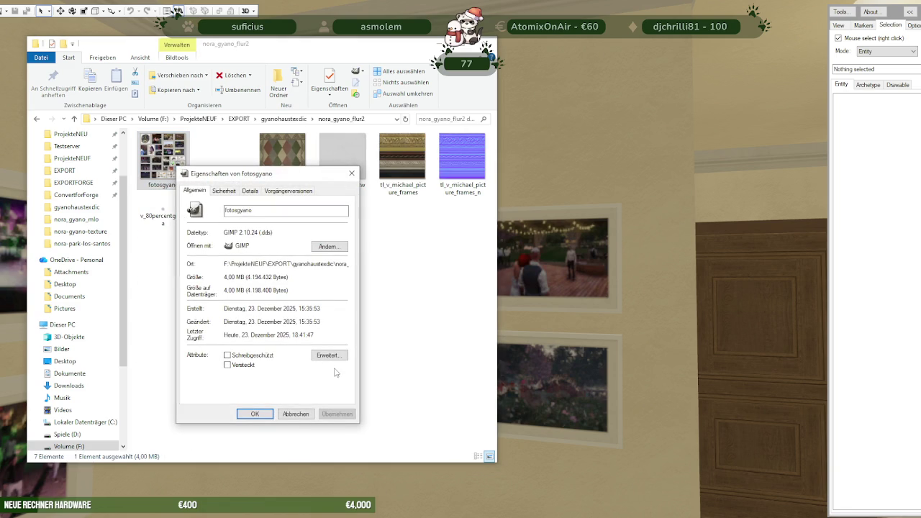
{"action": "left_click", "coordinate": [352, 175]}
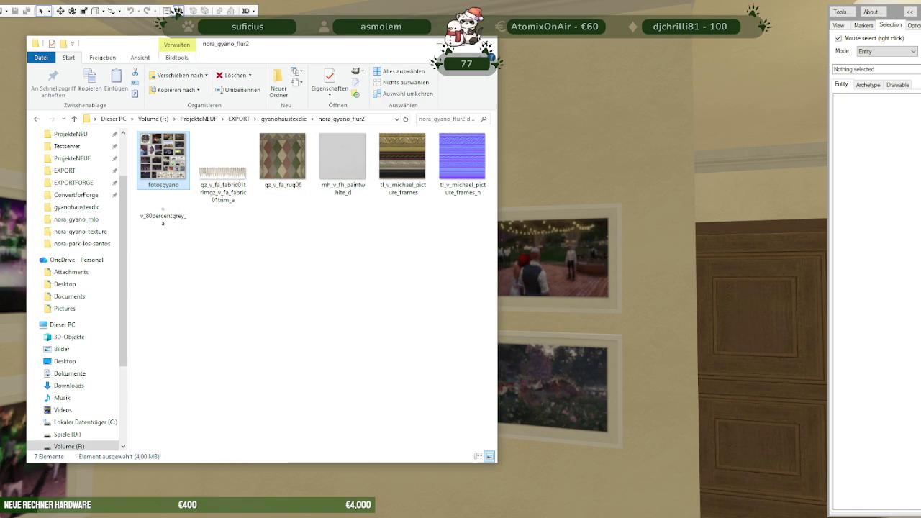
{"action": "left_click", "coordinate": [177, 10]}
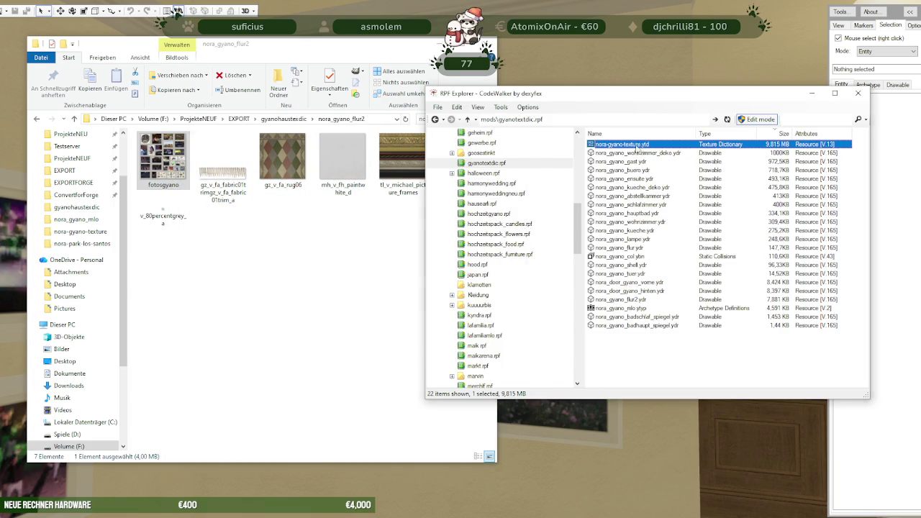
- Open nora-gyano-texture.ytd and remove its old fotosgyano texture
{"action": "double_click", "coordinate": [638, 144]}
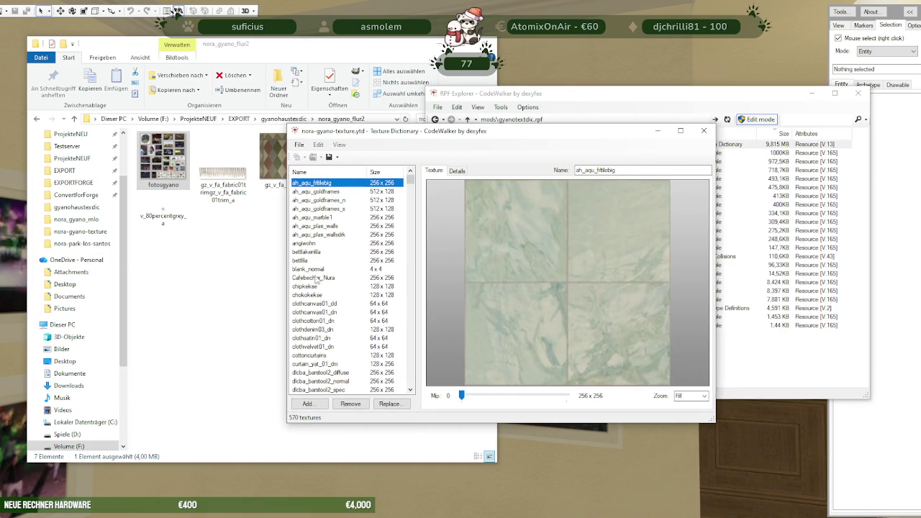
{"action": "scroll", "coordinate": [346, 288], "scroll_direction": "down", "scroll_amount": 5}
{"action": "scroll", "coordinate": [346, 288], "scroll_direction": "down", "scroll_amount": 5}
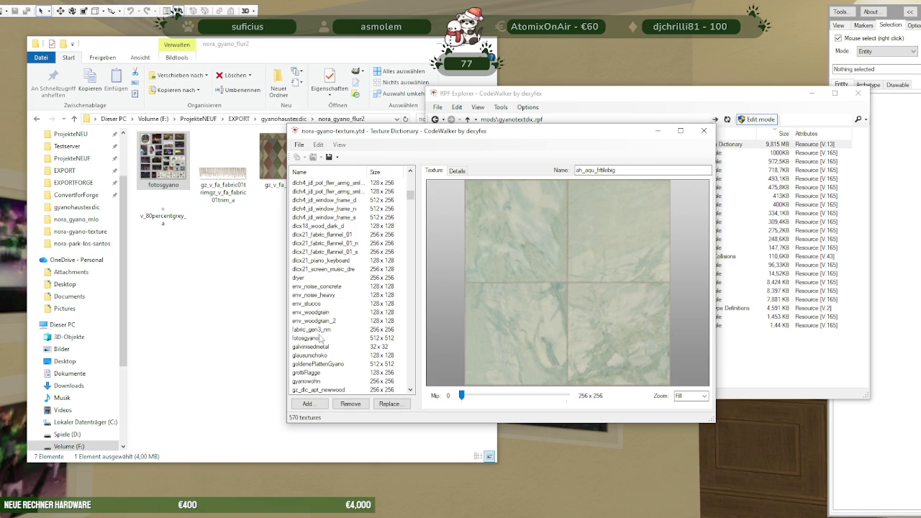
{"action": "left_click", "coordinate": [320, 338]}
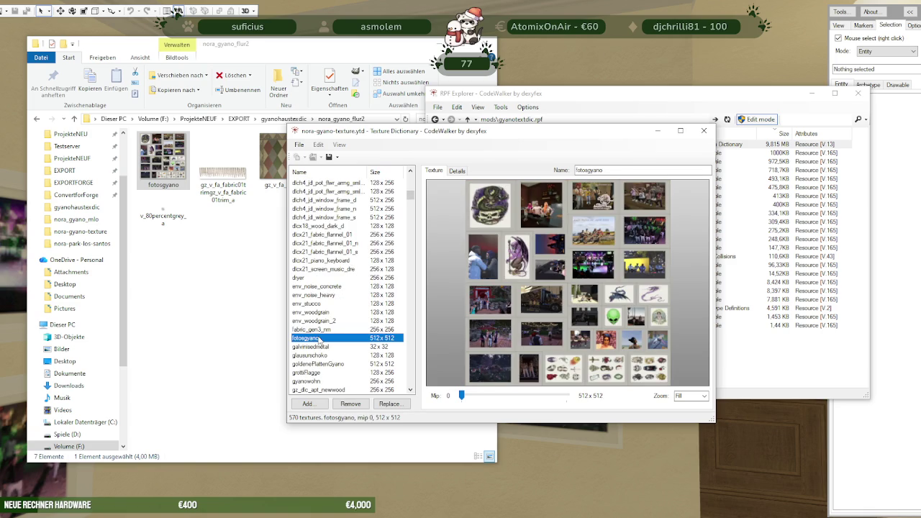
{"action": "left_click", "coordinate": [350, 405]}
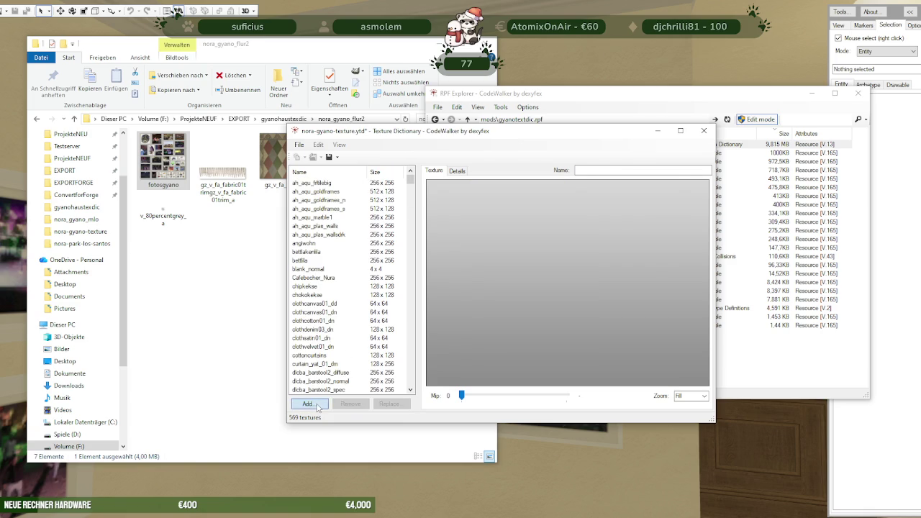
- Add fotosgyano from EXPORT > gyanohaustexdic > nora_gyano_flur2 to the dictionary
{"action": "left_click", "coordinate": [308, 404]}
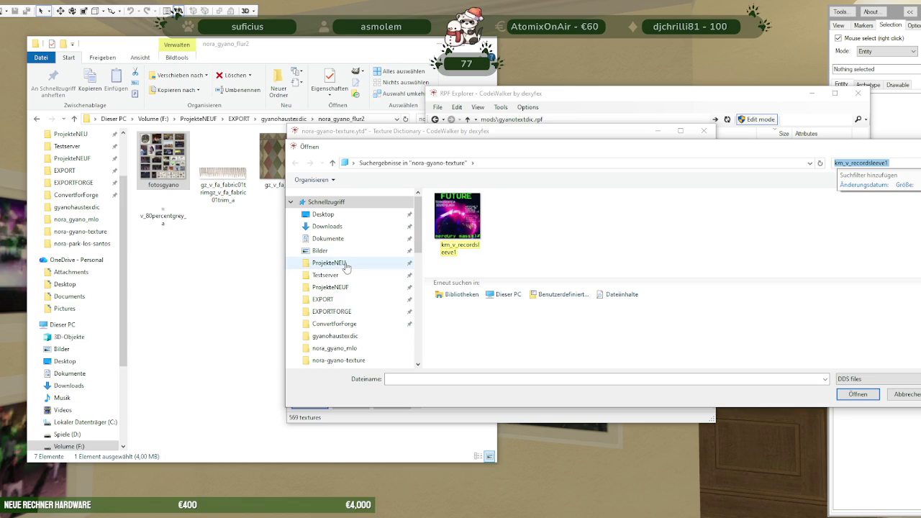
{"action": "left_click", "coordinate": [328, 299]}
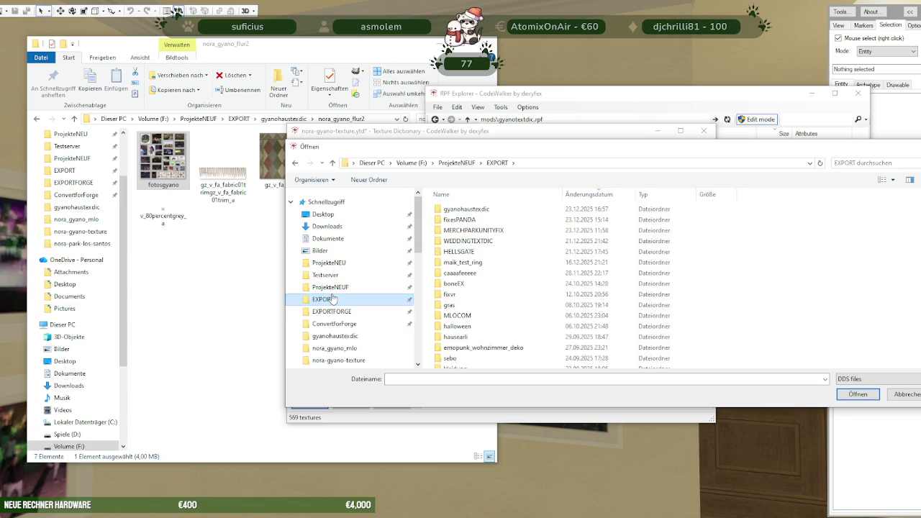
{"action": "double_click", "coordinate": [465, 208]}
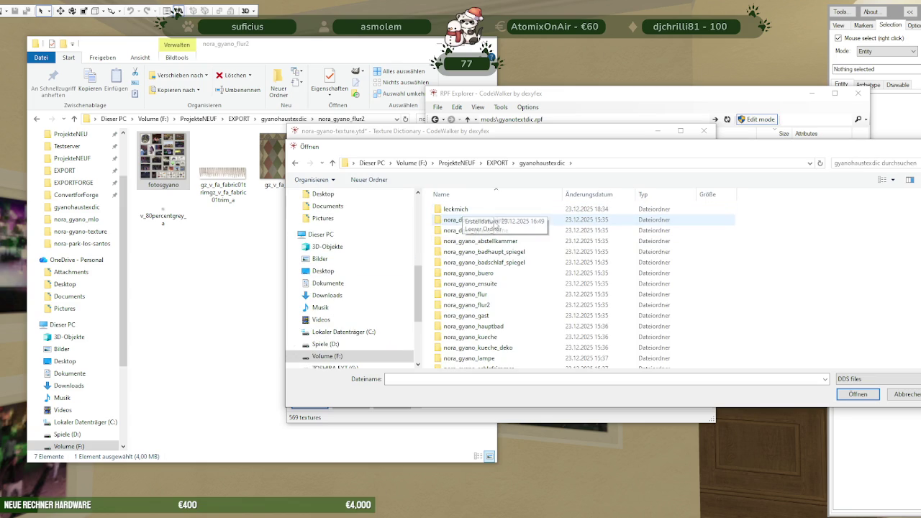
{"action": "left_click", "coordinate": [487, 306]}
{"action": "double_click", "coordinate": [487, 307]}
{"action": "left_click", "coordinate": [461, 223]}
{"action": "left_click", "coordinate": [858, 394]}
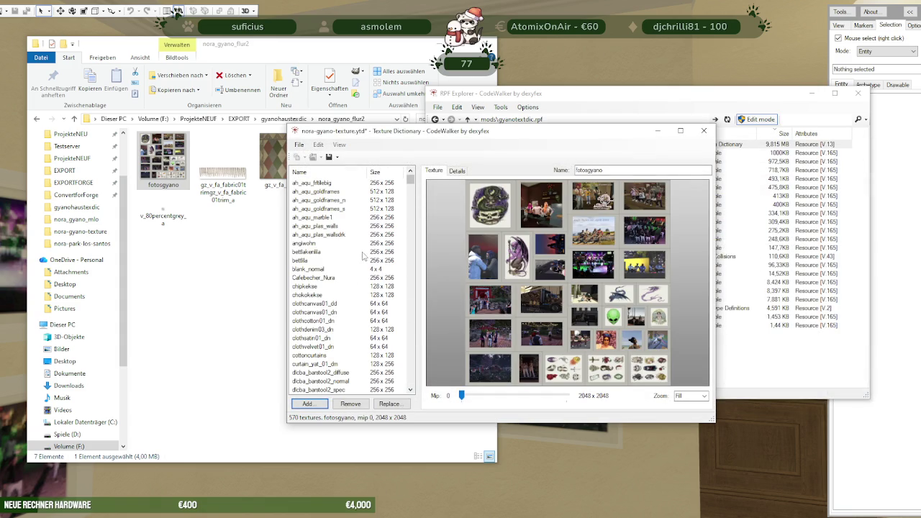
{"action": "scroll", "coordinate": [363, 255], "scroll_direction": "down", "scroll_amount": 4}
{"action": "scroll", "coordinate": [362, 260], "scroll_direction": "down", "scroll_amount": 3}
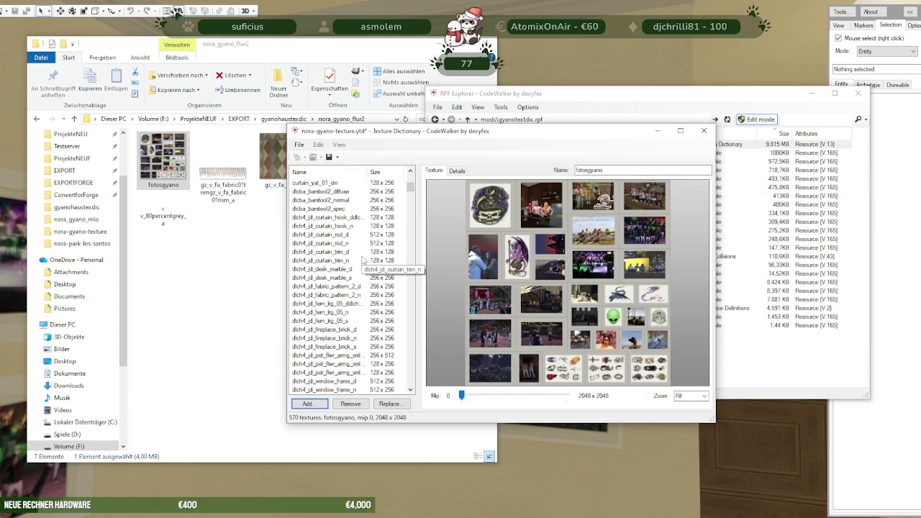
{"action": "scroll", "coordinate": [363, 260], "scroll_direction": "down", "scroll_amount": 4}
{"action": "scroll", "coordinate": [363, 260], "scroll_direction": "down", "scroll_amount": 4}
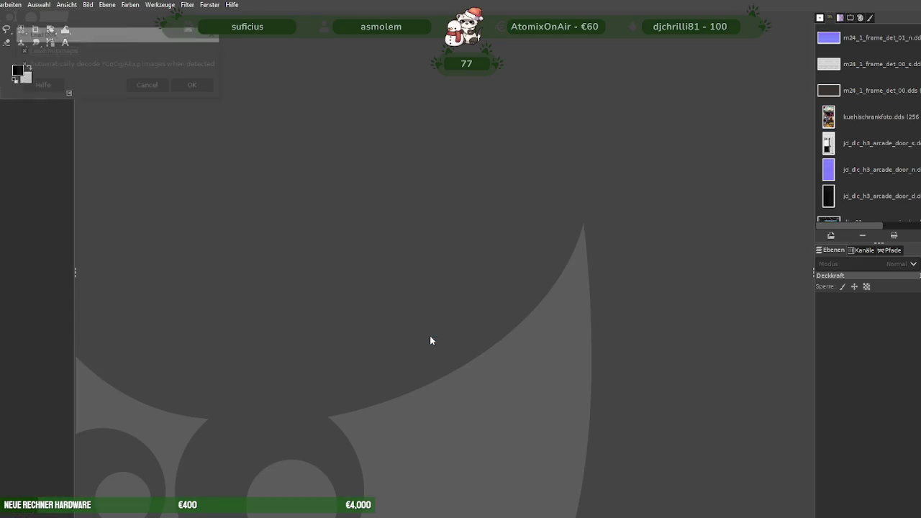
- Accept the Load DDS defaults (automatic YCoCg/AExp decoding, no mipmaps) to open fotosgyano
{"action": "left_click", "coordinate": [181, 85]}
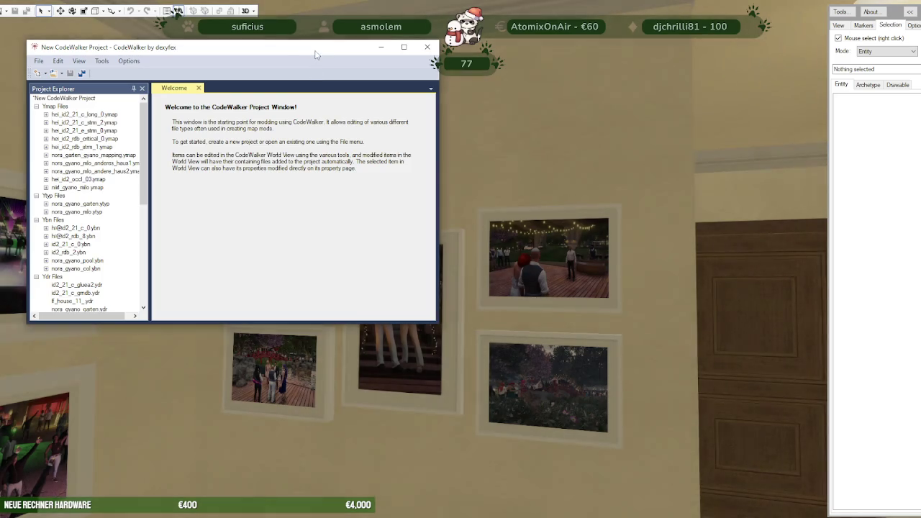
- Fly from the hallway doors into the bathroom and on into the kitchen
{"action": "mouse_move", "coordinate": [358, 332]}
{"action": "left_mouse_down"}
{"action": "mouse_move", "coordinate": [478, 370]}
{"action": "mouse_move", "coordinate": [450, 386]}
{"action": "mouse_move", "coordinate": [422, 313]}
{"action": "mouse_move", "coordinate": [453, 304]}
{"action": "mouse_move", "coordinate": [539, 323]}
{"action": "mouse_move", "coordinate": [451, 348]}
{"action": "mouse_move", "coordinate": [455, 328]}
{"action": "mouse_move", "coordinate": [436, 324]}
{"action": "mouse_move", "coordinate": [290, 342]}
{"action": "mouse_move", "coordinate": [307, 329]}
{"action": "mouse_move", "coordinate": [473, 329]}
{"action": "mouse_move", "coordinate": [553, 344]}
{"action": "mouse_move", "coordinate": [711, 327]}
{"action": "mouse_move", "coordinate": [699, 310]}
{"action": "mouse_move", "coordinate": [643, 303]}
{"action": "mouse_move", "coordinate": [358, 335]}
{"action": "mouse_move", "coordinate": [341, 354]}
{"action": "mouse_move", "coordinate": [554, 386]}
{"action": "mouse_move", "coordinate": [405, 354]}
{"action": "mouse_move", "coordinate": [380, 324]}
{"action": "mouse_move", "coordinate": [371, 341]}
{"action": "mouse_move", "coordinate": [410, 348]}
{"action": "mouse_move", "coordinate": [277, 342]}
{"action": "mouse_move", "coordinate": [483, 356]}
{"action": "left_mouse_up"}
{"action": "key", "text": "w"}
{"action": "key", "text": "w"}
{"action": "key", "text": "w"}
{"action": "key", "text": "w"}
{"action": "key", "text": "s"}
{"action": "key", "text": "w"}
{"action": "key", "text": "w"}
{"action": "key", "text": "w"}
{"action": "key", "text": "w"}
- Inspect the gold-record room and fireplace TV wall, then start the alt:V test server
{"action": "key", "text": "w"}
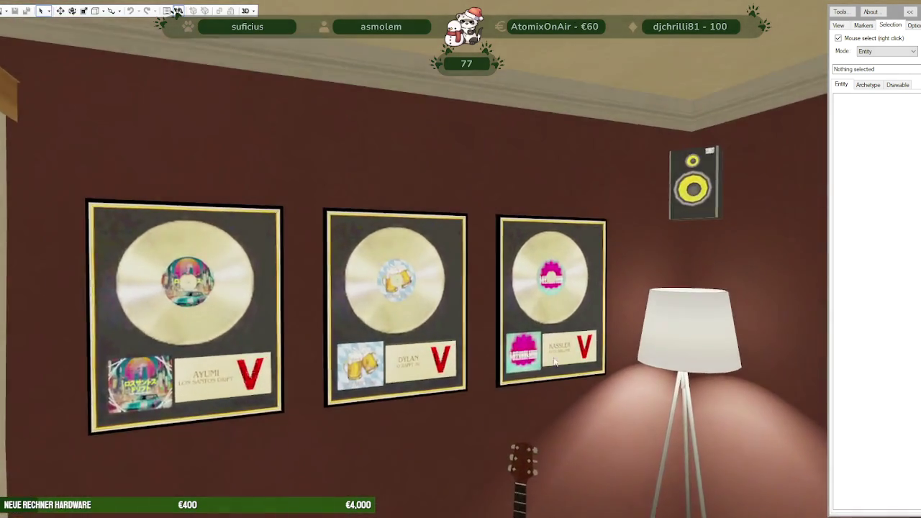
{"action": "mouse_move", "coordinate": [491, 351]}
{"action": "left_mouse_down"}
{"action": "mouse_move", "coordinate": [712, 395]}
{"action": "mouse_move", "coordinate": [522, 397]}
{"action": "mouse_move", "coordinate": [574, 398]}
{"action": "mouse_move", "coordinate": [502, 440]}
{"action": "mouse_move", "coordinate": [340, 405]}
{"action": "mouse_move", "coordinate": [148, 414]}
{"action": "mouse_move", "coordinate": [152, 306]}
{"action": "mouse_move", "coordinate": [116, 362]}
{"action": "mouse_move", "coordinate": [272, 359]}
{"action": "mouse_move", "coordinate": [414, 397]}
{"action": "left_mouse_up"}
{"action": "key", "text": "w"}
{"action": "key", "text": "w"}
{"action": "key", "text": "s"}
{"action": "key", "text": "a"}
{"action": "key", "text": "a"}
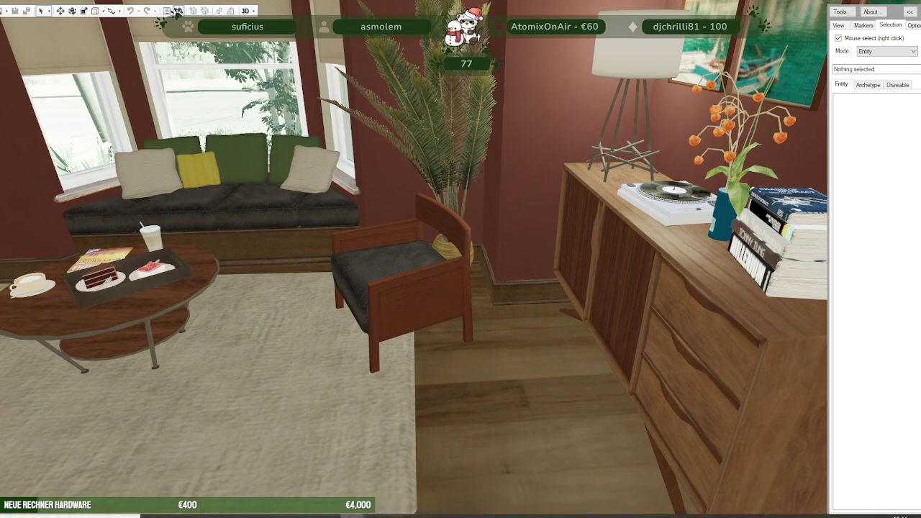
{"action": "left_click", "coordinate": [177, 11]}
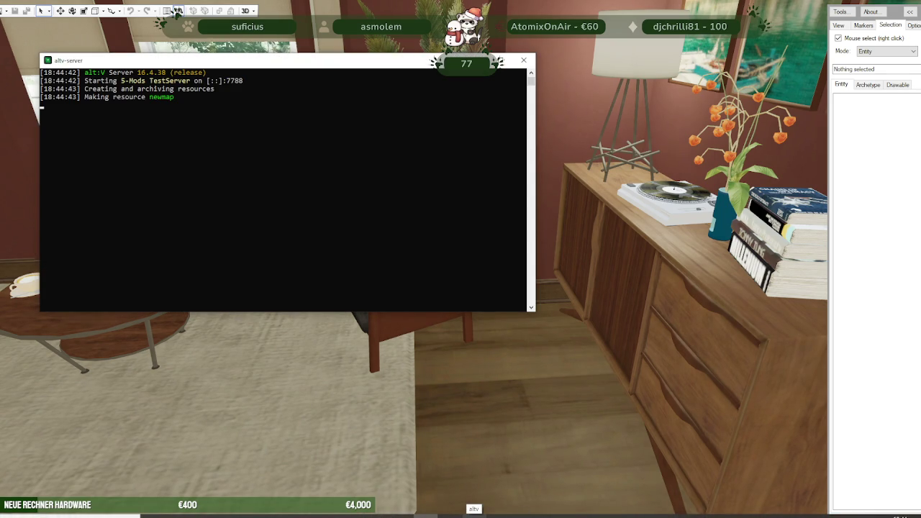
- Open the nora-harmony-wedding-mlo stream folder and sort its files by modification date
{"action": "left_click", "coordinate": [204, 516]}
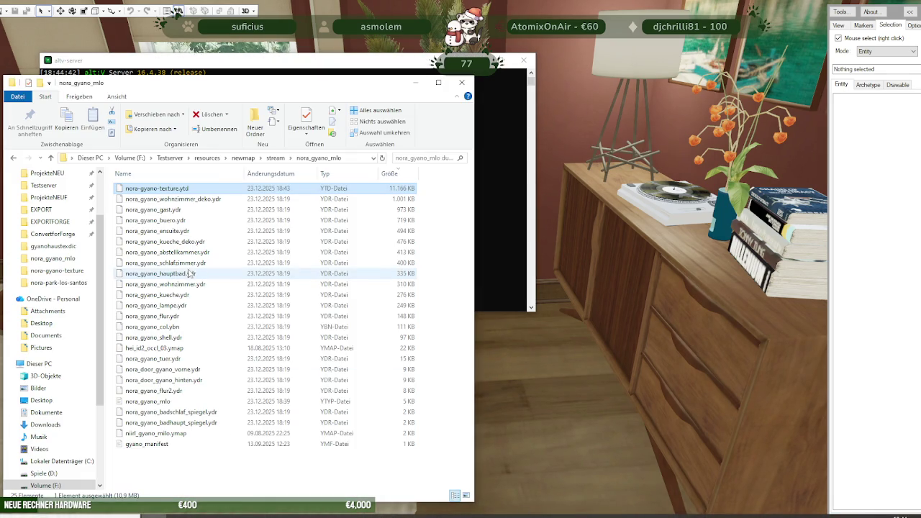
{"action": "left_click", "coordinate": [275, 157]}
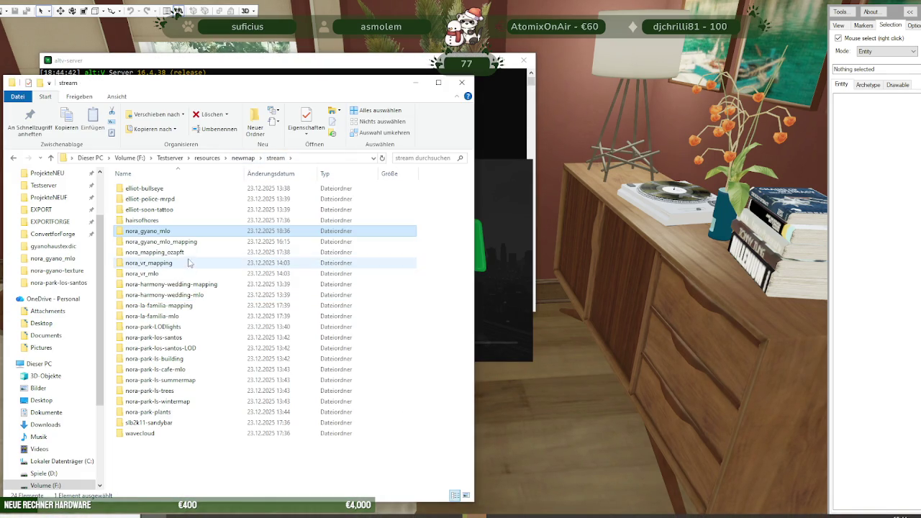
{"action": "double_click", "coordinate": [173, 294]}
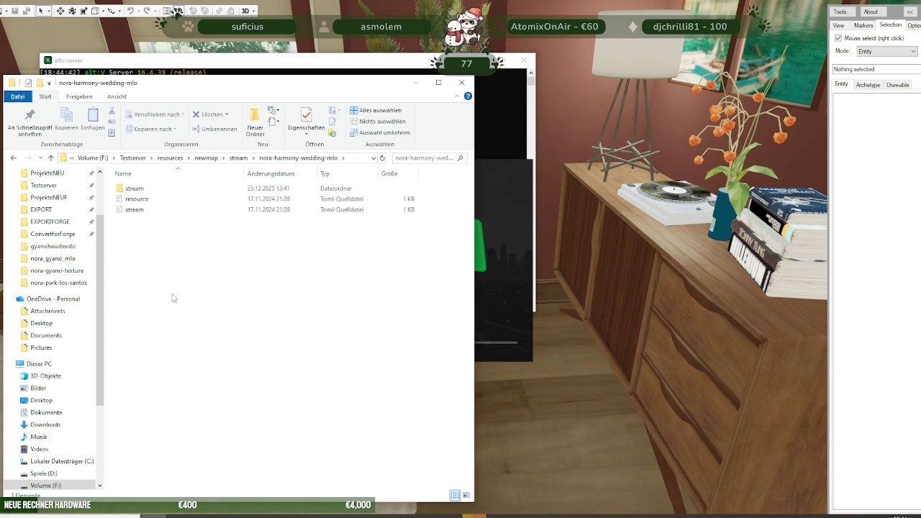
{"action": "double_click", "coordinate": [177, 189]}
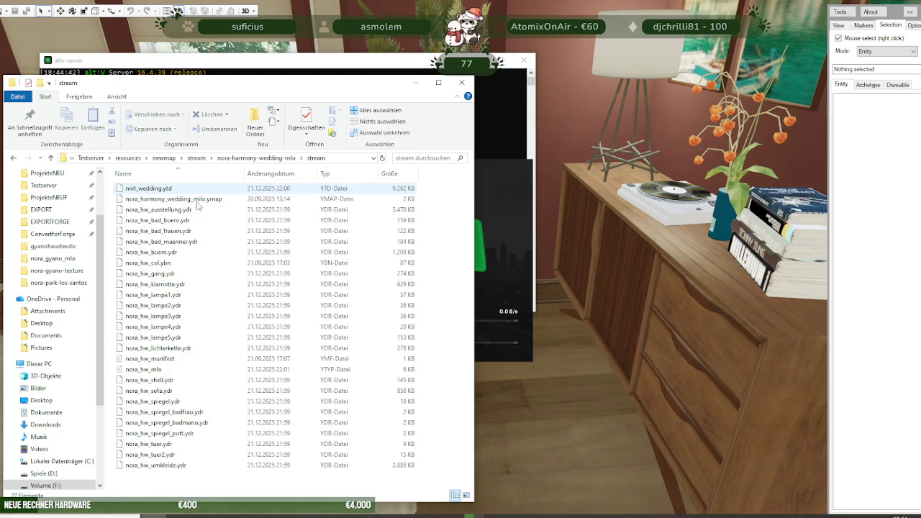
{"action": "left_click", "coordinate": [262, 176]}
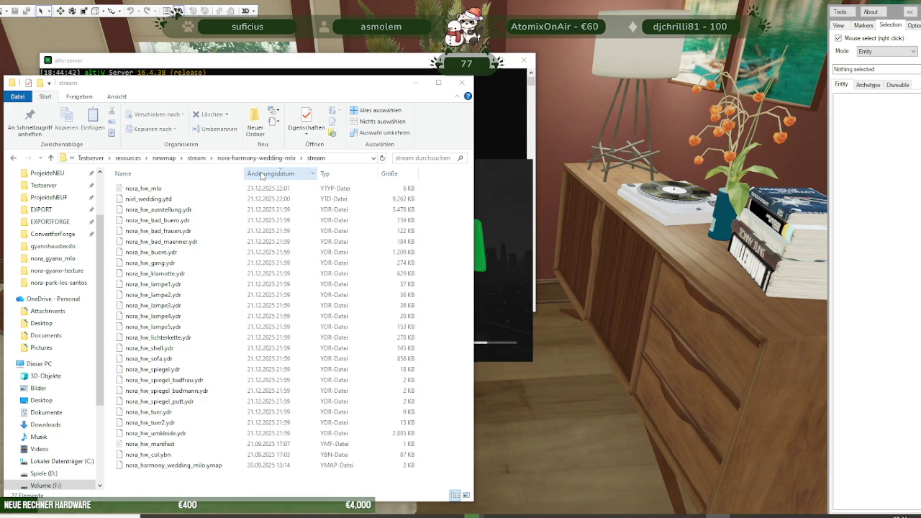
- Check the nora-harmony-wedding-mapping stream folder, then close Explorer to reveal the server console
{"action": "left_click", "coordinate": [256, 159]}
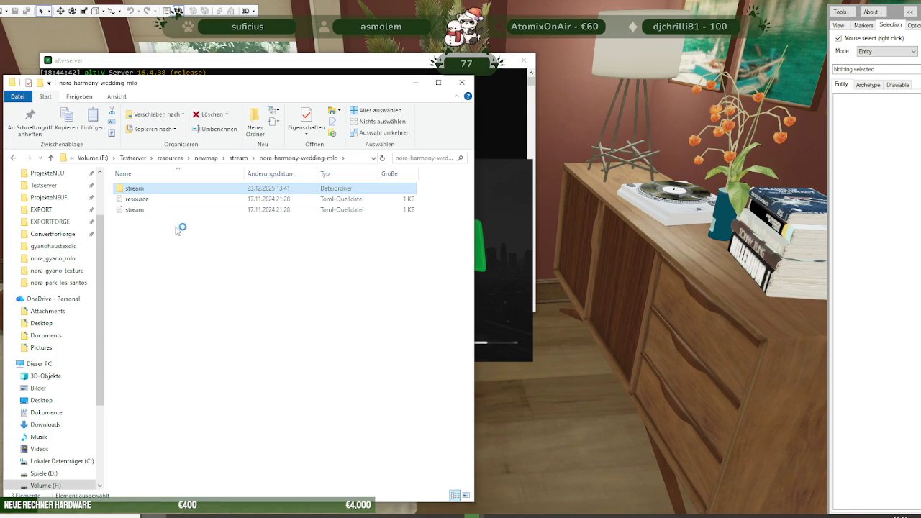
{"action": "left_click", "coordinate": [239, 158]}
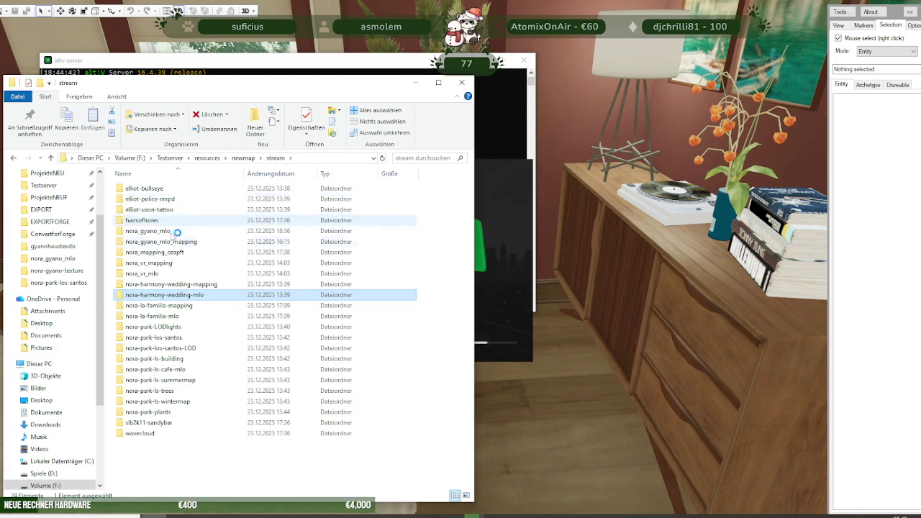
{"action": "double_click", "coordinate": [193, 285]}
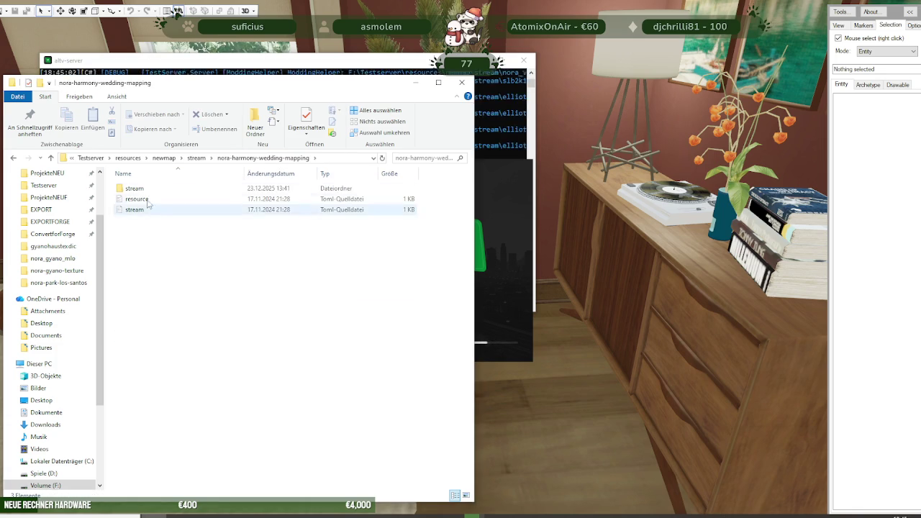
{"action": "double_click", "coordinate": [134, 188]}
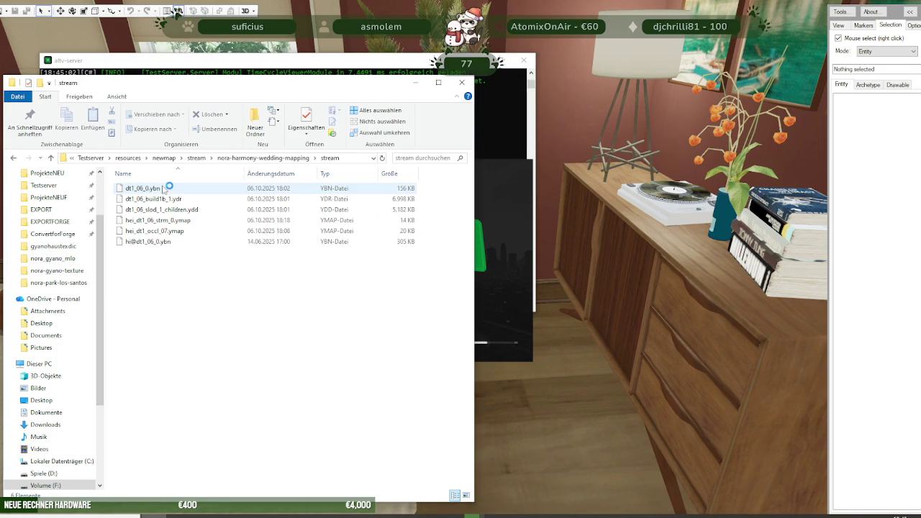
{"action": "left_click", "coordinate": [226, 158]}
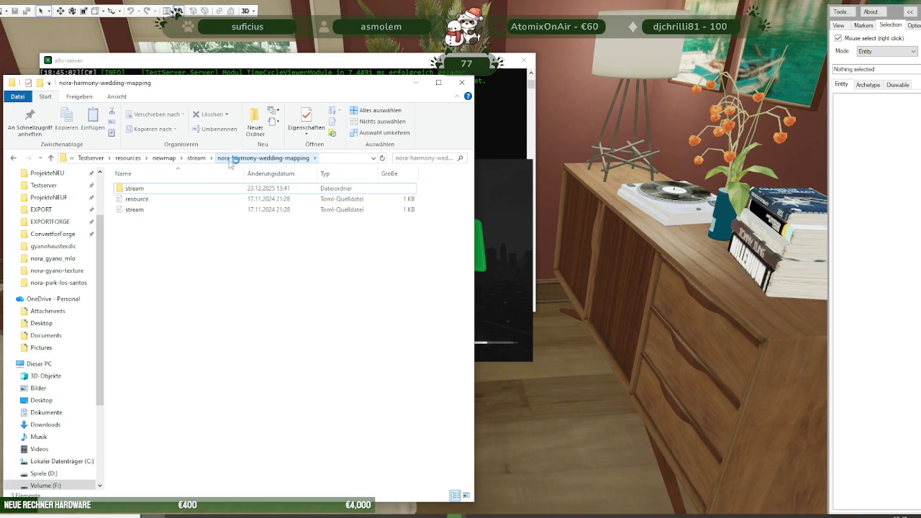
{"action": "left_click", "coordinate": [196, 158]}
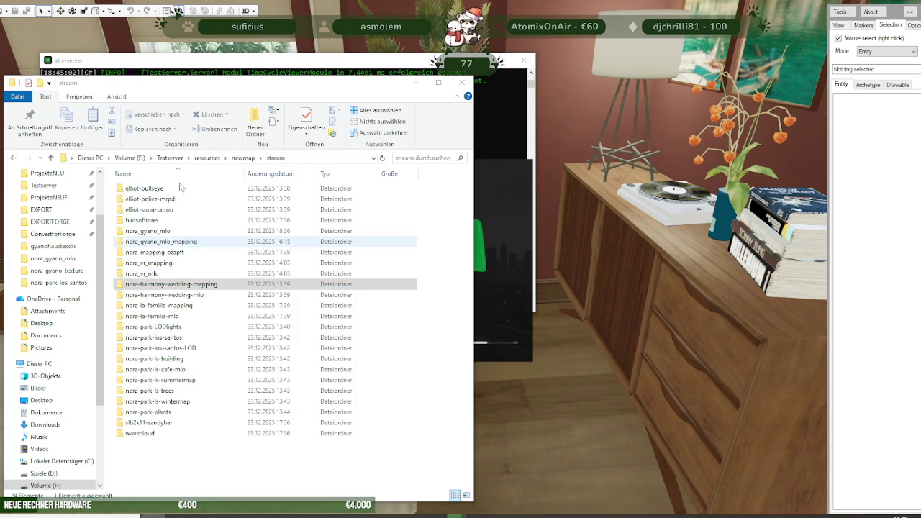
{"action": "double_click", "coordinate": [190, 298]}
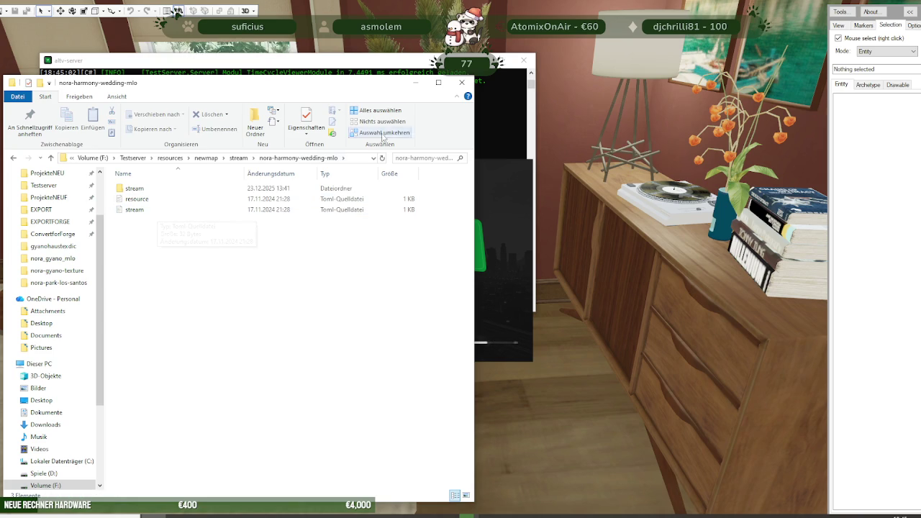
{"action": "left_click", "coordinate": [461, 82]}
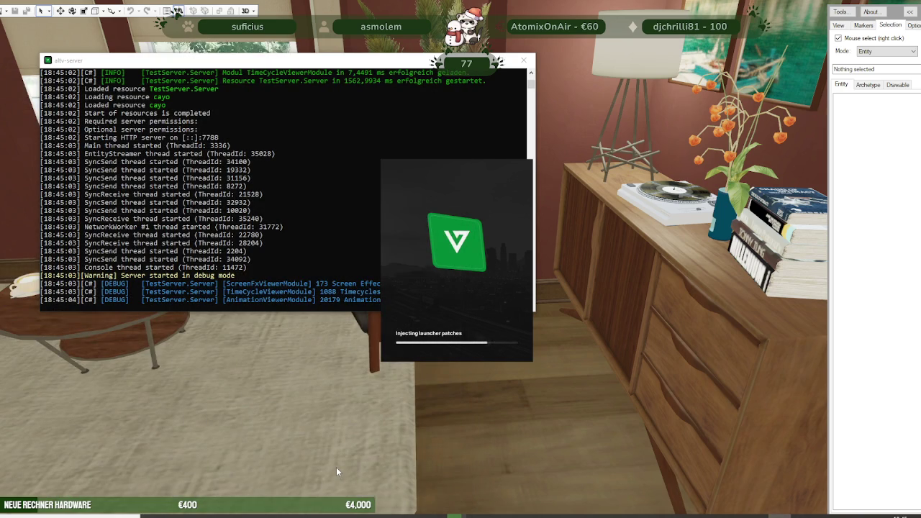
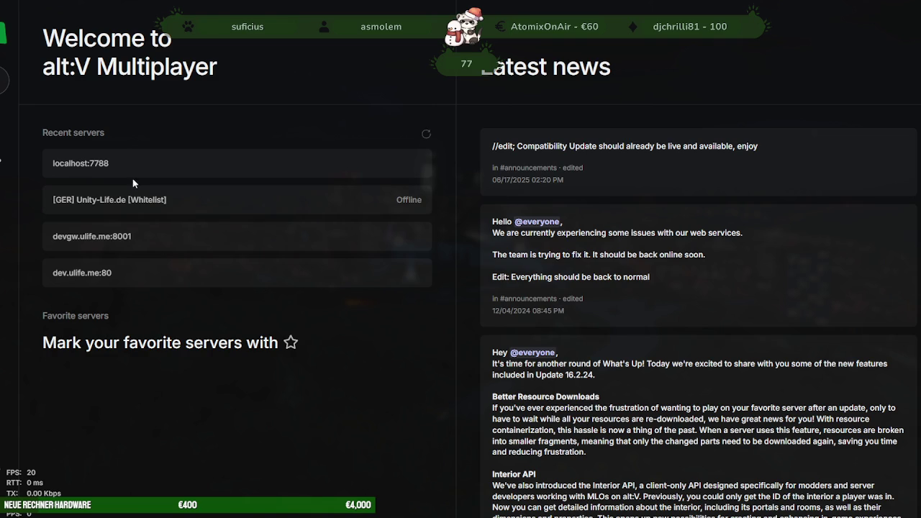
- Connect to the localhost:7788 server from the Recent servers list
{"action": "left_click", "coordinate": [151, 176]}
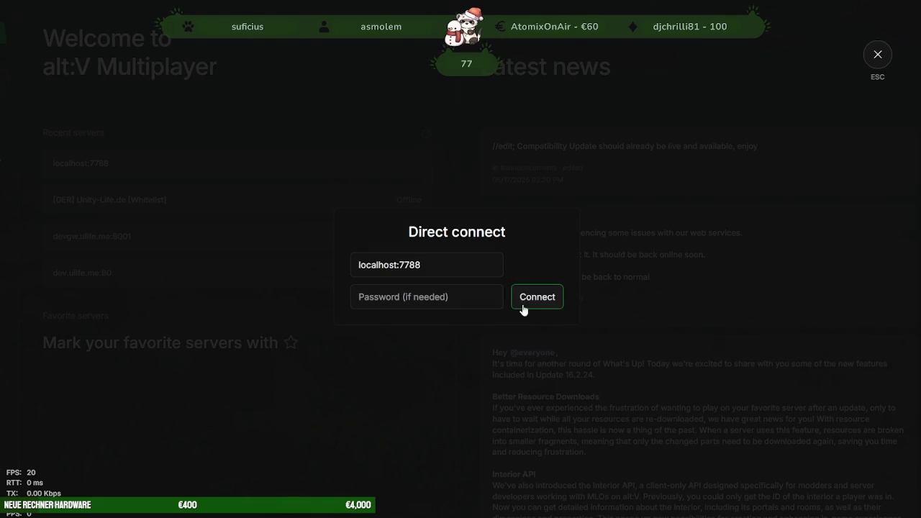
{"action": "left_click", "coordinate": [543, 306]}
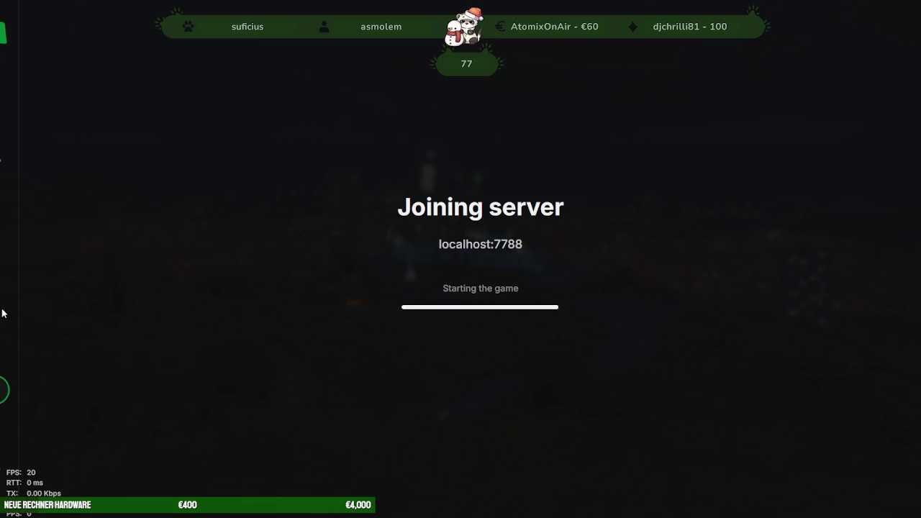
{"action": "key", "text": "alt+Tab"}
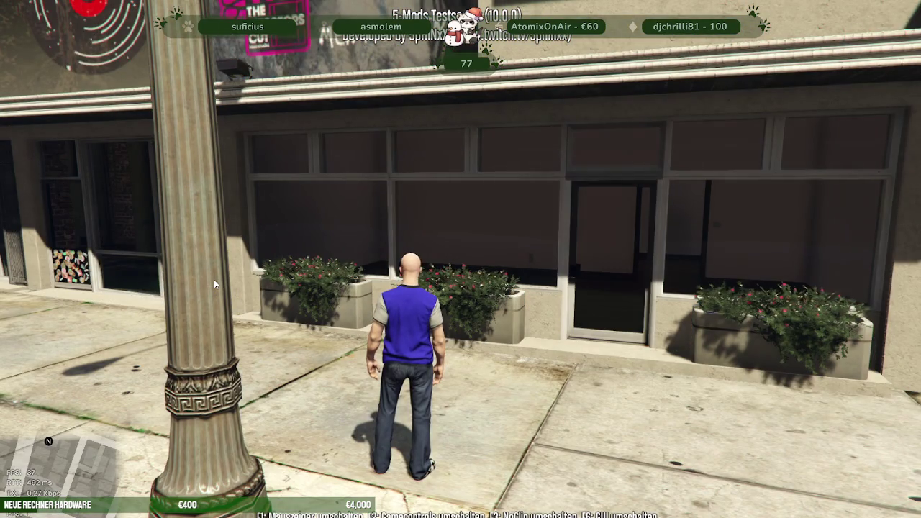
- Run toward the street, toggle noclip on and off, then open the KARTE world map
{"action": "key", "text": "F1"}
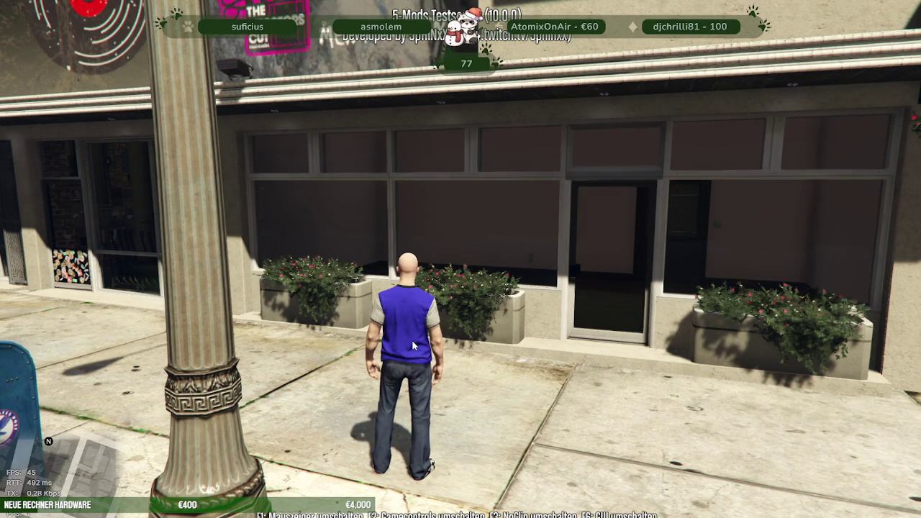
{"action": "key", "text": "w"}
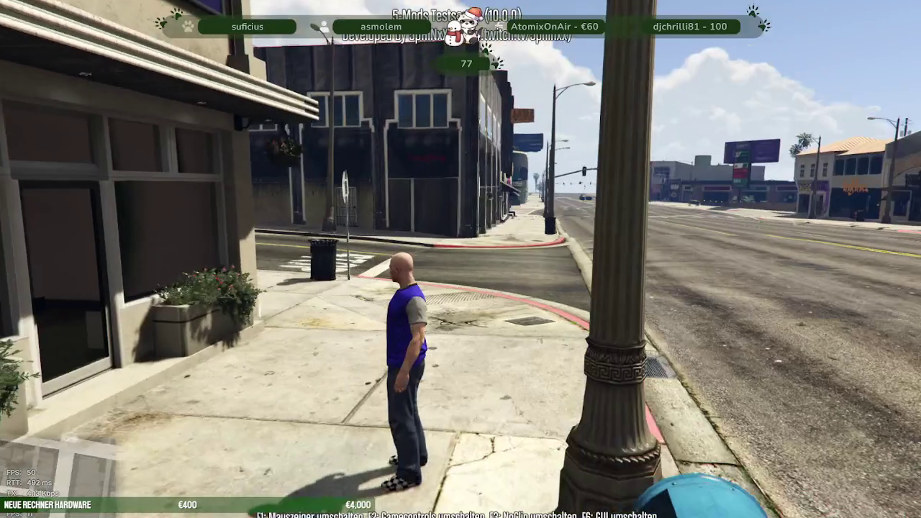
{"action": "key", "text": "F3"}
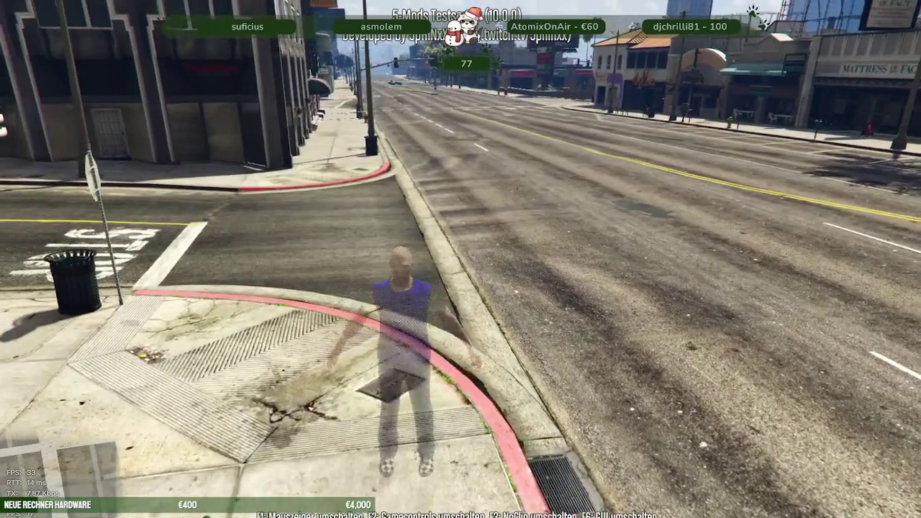
{"action": "key", "text": "F3"}
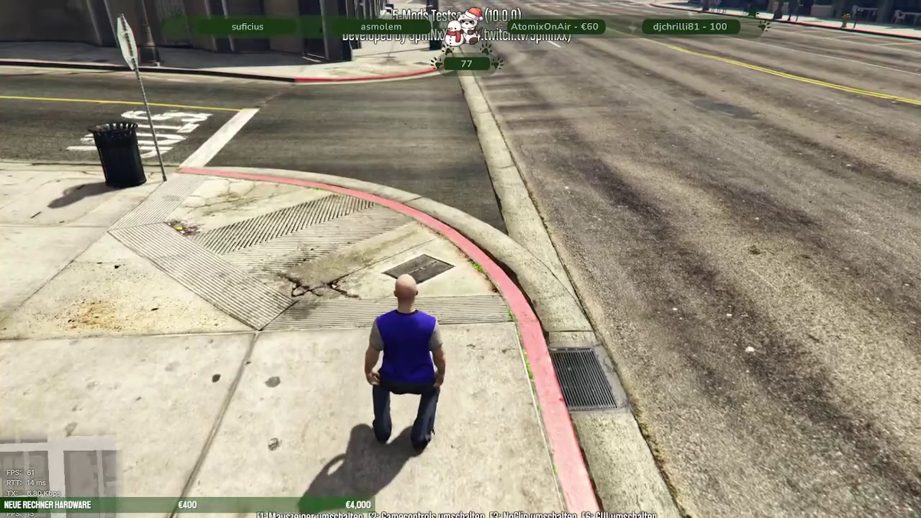
{"action": "key", "text": "F1"}
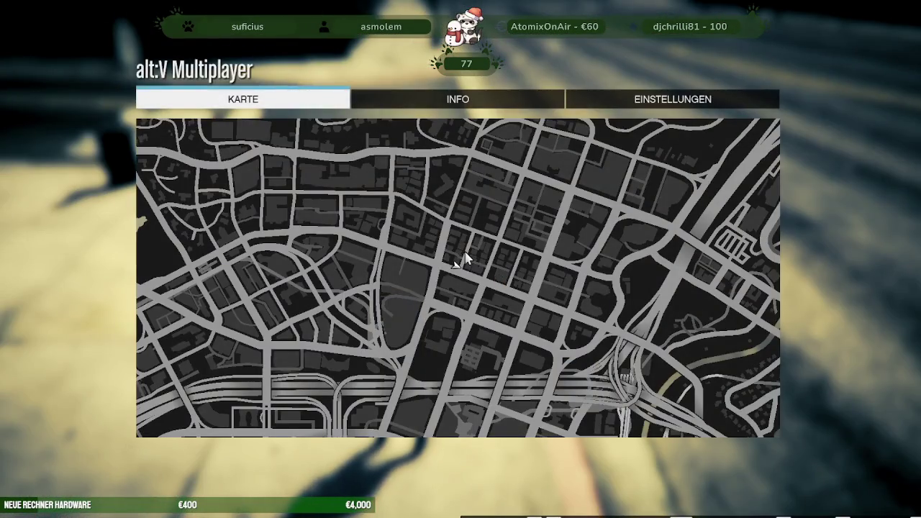
{"action": "left_click", "coordinate": [460, 261]}
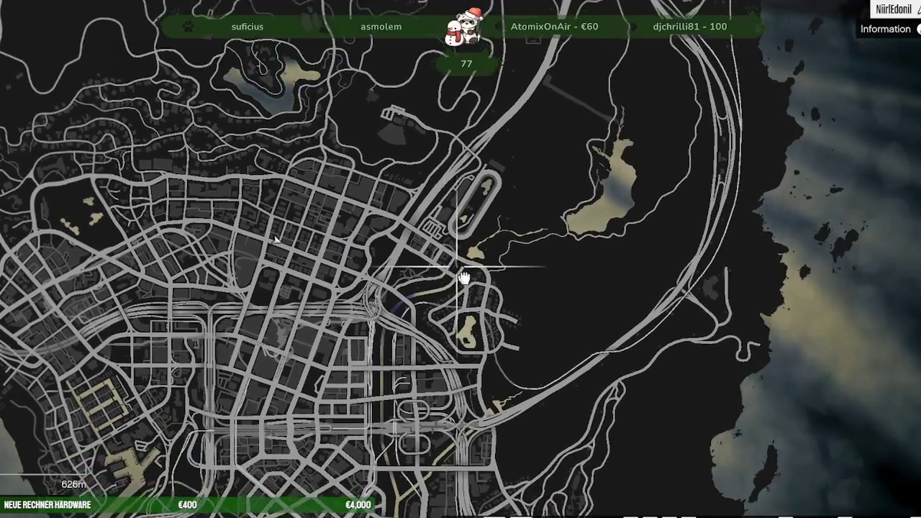
- Zoom into the hills neighbourhood on the map and mark a waypoint near the houses
{"action": "scroll", "coordinate": [464, 278], "scroll_direction": "up", "scroll_amount": 2}
{"action": "scroll", "coordinate": [458, 270], "scroll_direction": "up", "scroll_amount": 2}
{"action": "scroll", "coordinate": [475, 268], "scroll_direction": "up", "scroll_amount": 2}
{"action": "left_click_drag", "start_coordinate": [482, 347], "coordinate": [437, 261]}
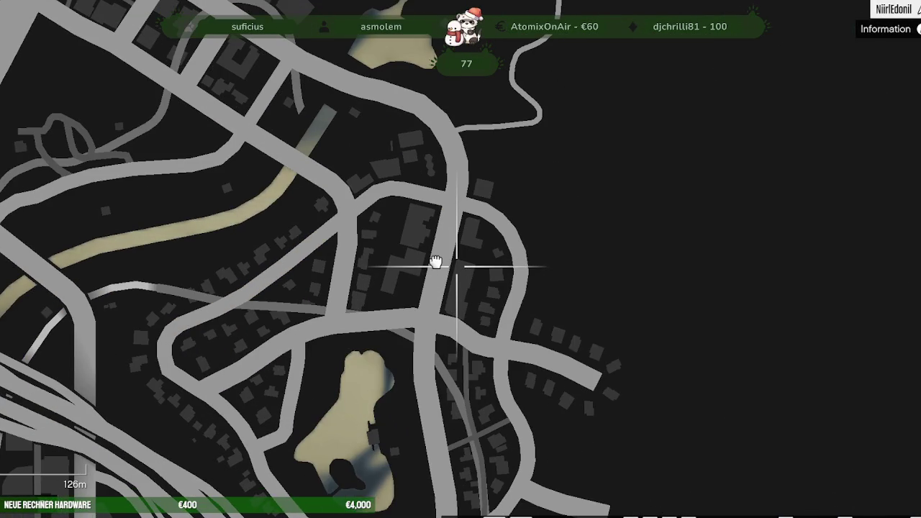
{"action": "left_click", "coordinate": [517, 306]}
- Teleport the character to the waypoint through the Hauptmenü
{"action": "key", "text": "Escape"}
{"action": "key", "text": "F6"}
{"action": "key", "text": "Return"}
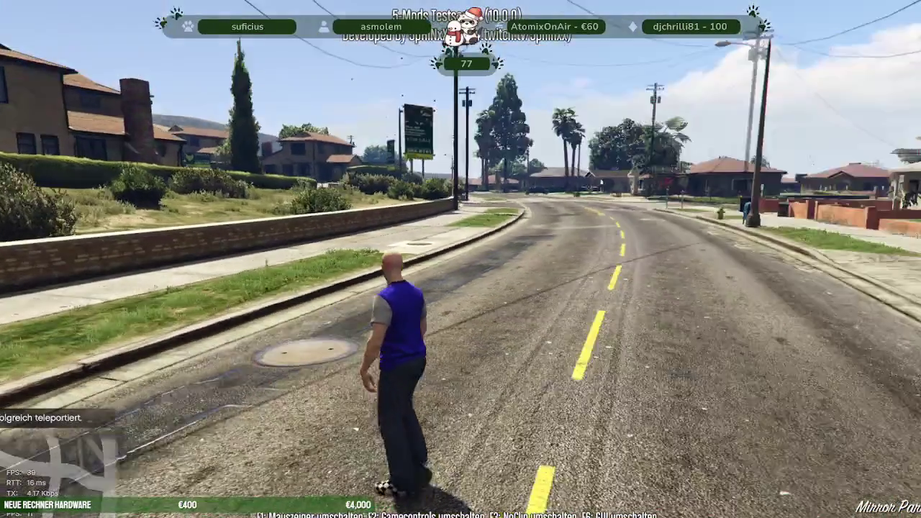
- Walk across the Mirror Park road and along the curb toward the target house
{"action": "key", "text": "w"}
{"action": "key", "text": "d"}
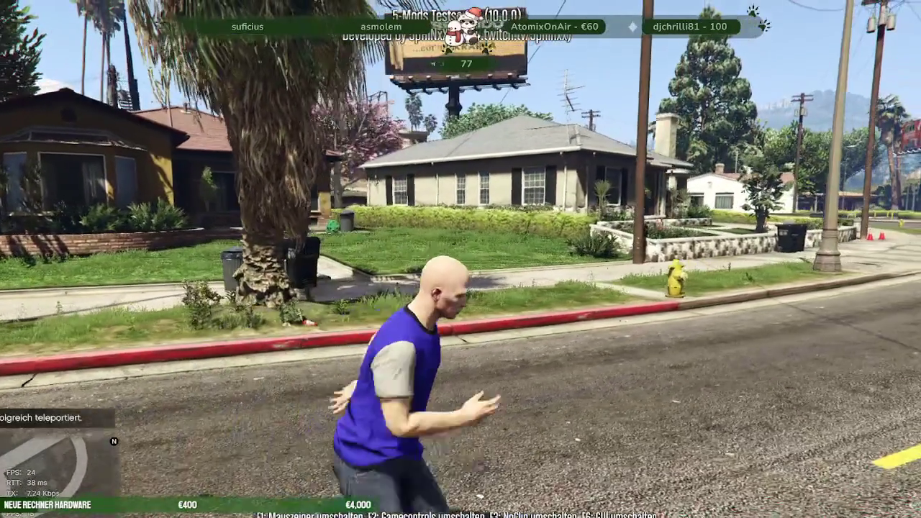
{"action": "key", "text": "w"}
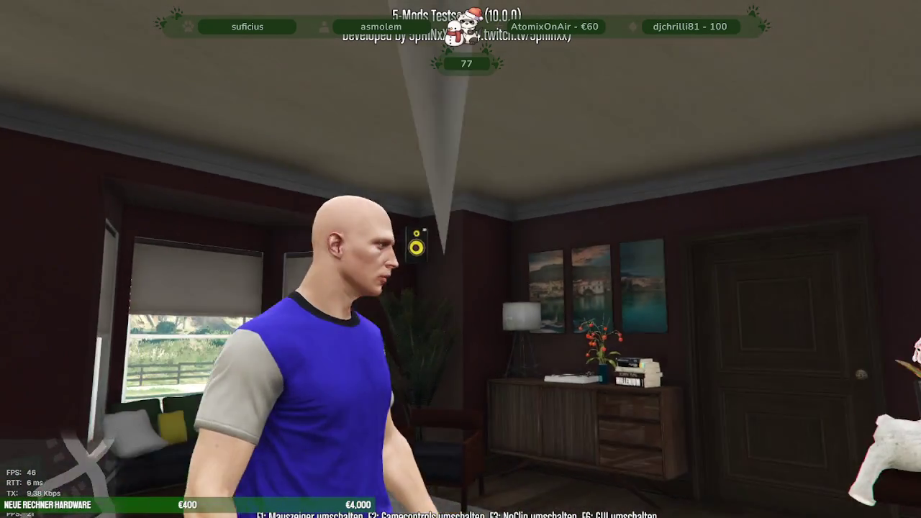
- Walk through the house's rooms into the TV room, bedroom and bathroom
{"action": "key", "text": "w"}
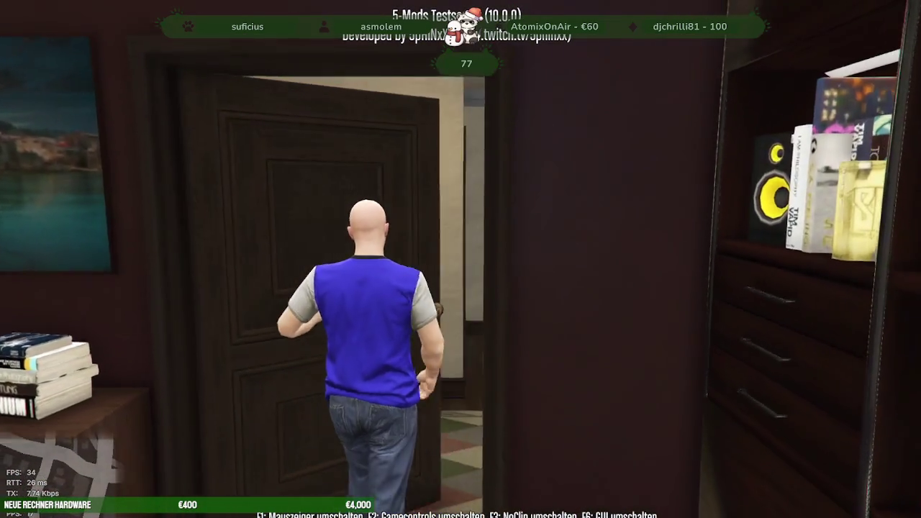
{"action": "key", "text": "w"}
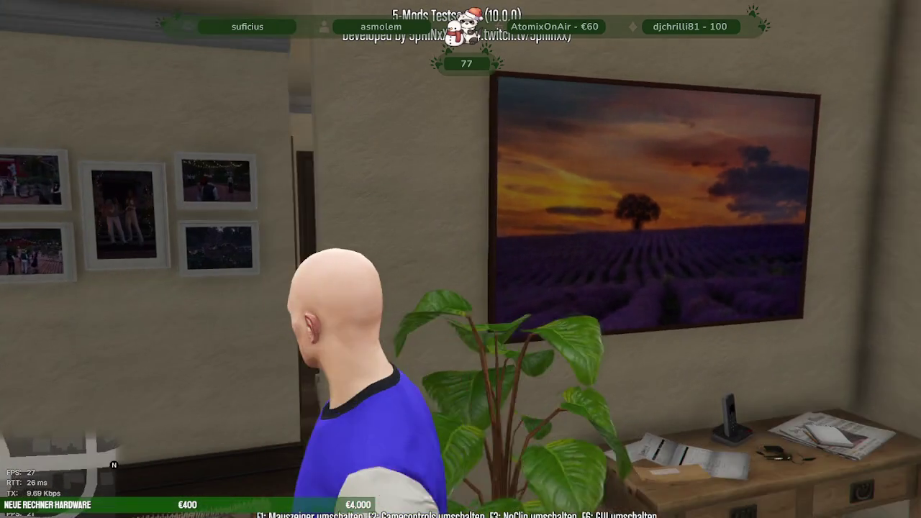
{"action": "key", "text": "w"}
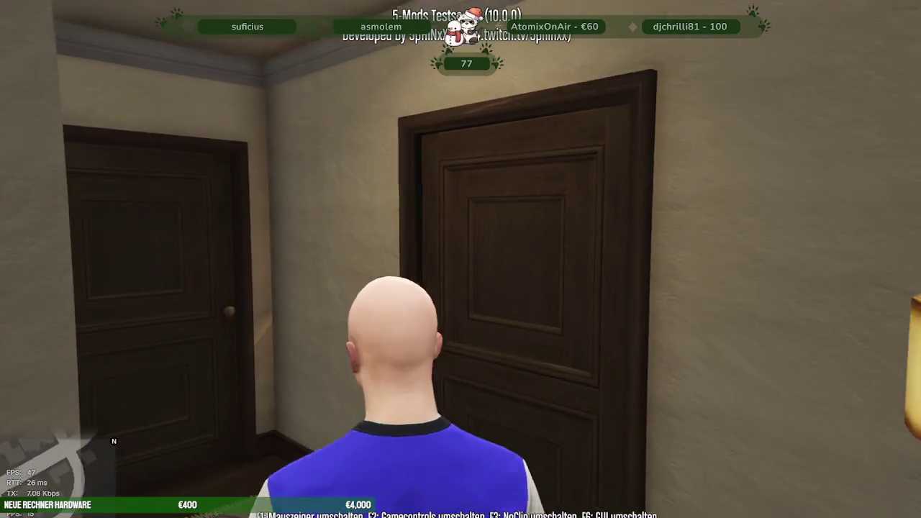
{"action": "key", "text": "w"}
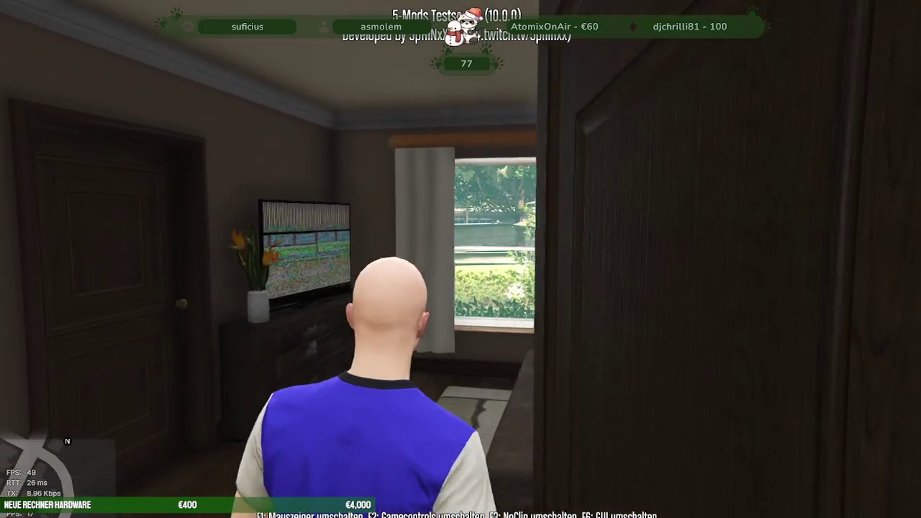
{"action": "key", "text": "w"}
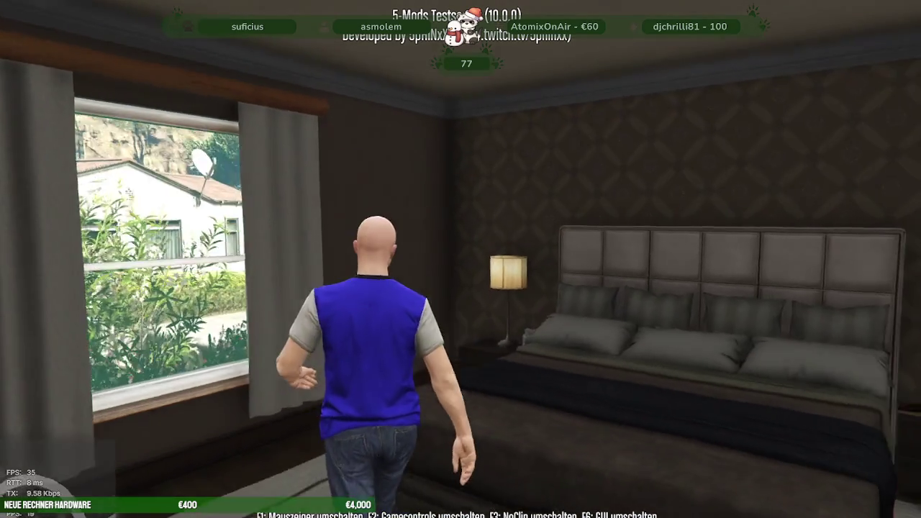
{"action": "key", "text": "w"}
{"action": "key", "text": "w"}
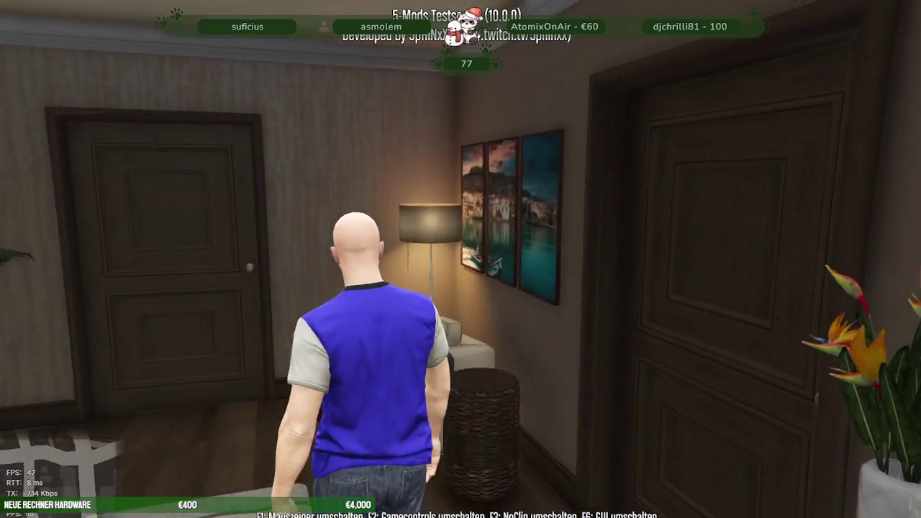
{"action": "key", "text": "w"}
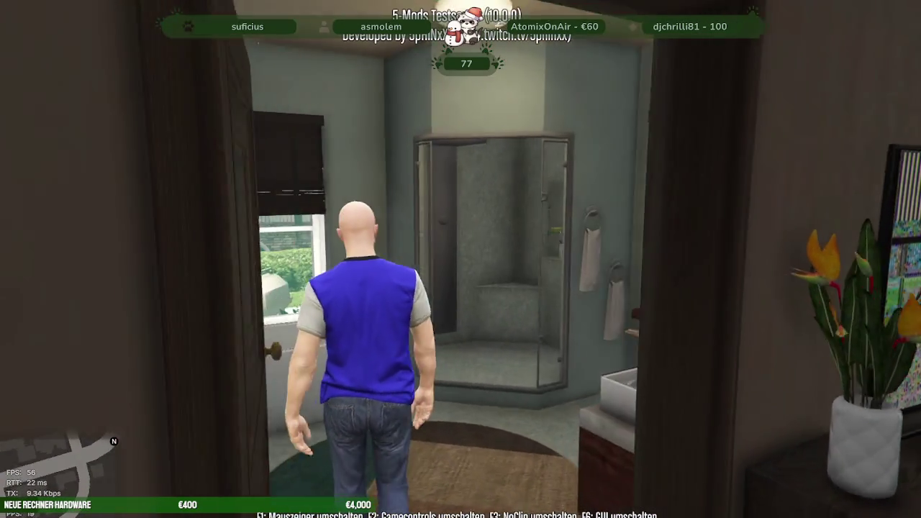
{"action": "key", "text": "s"}
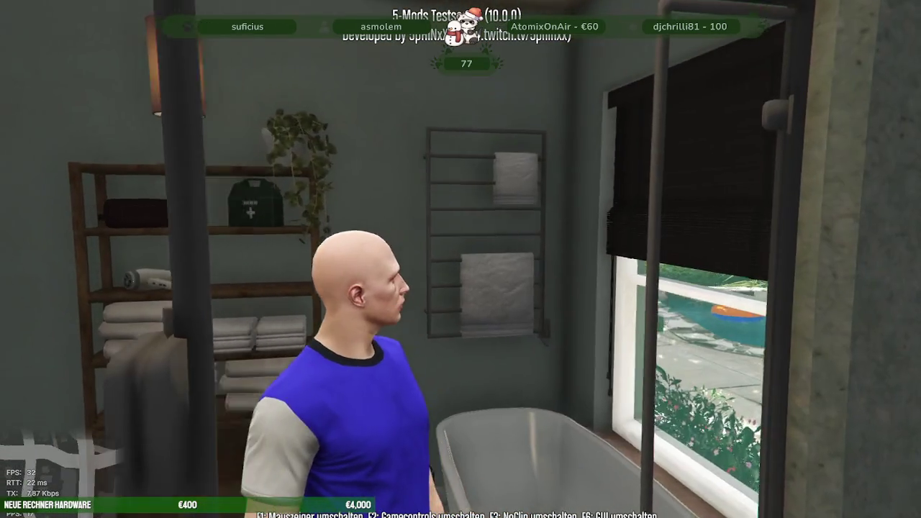
{"action": "key", "text": "w"}
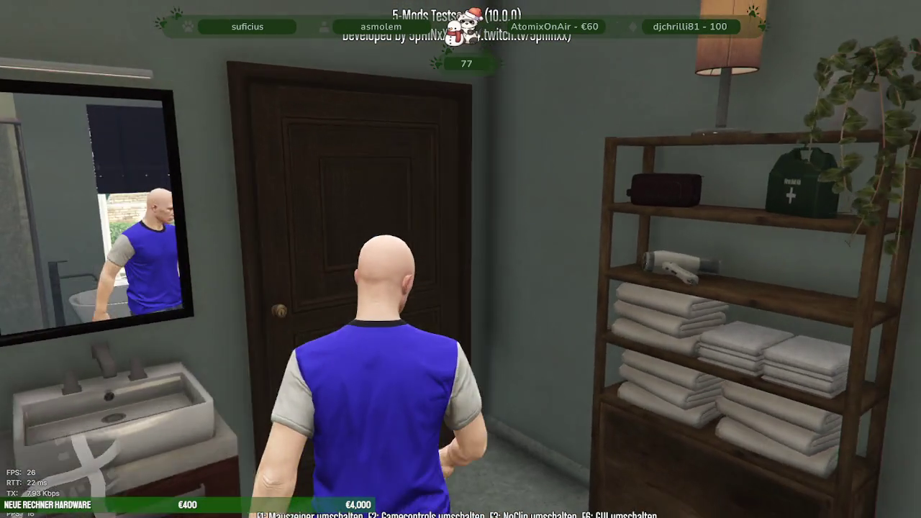
- Go from the bathroom through the living room and studio out into the hallway
{"action": "key", "text": "w"}
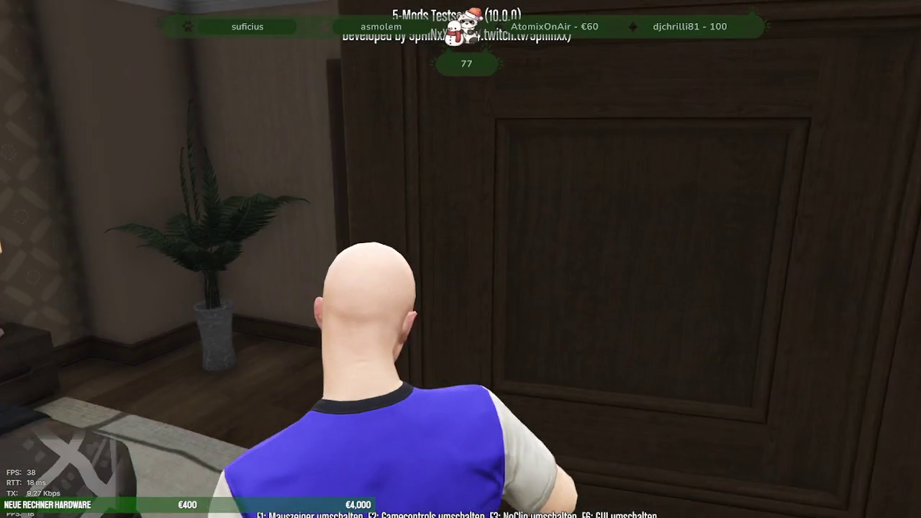
{"action": "key", "text": "w"}
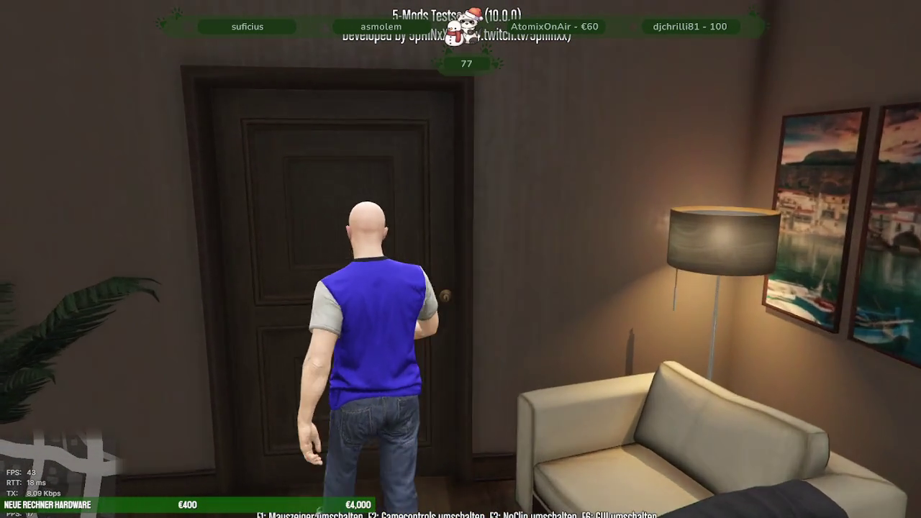
{"action": "key", "text": "w"}
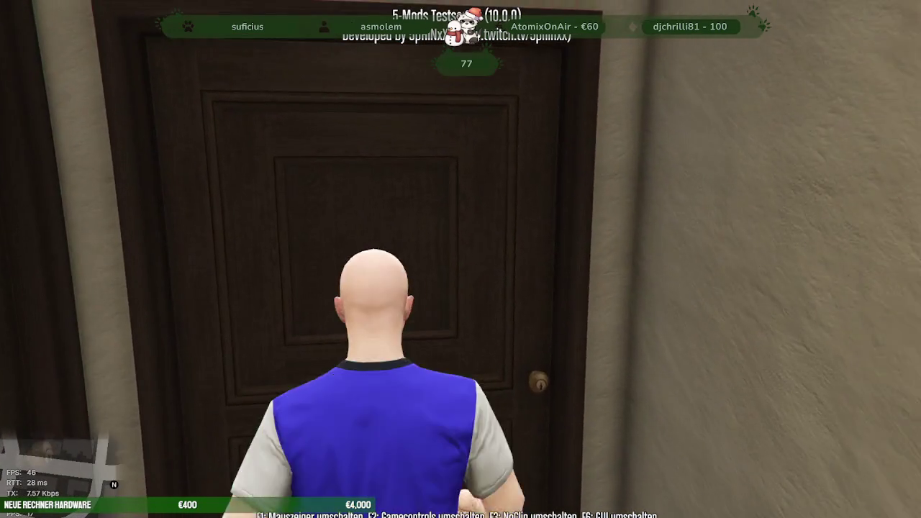
{"action": "key", "text": "w"}
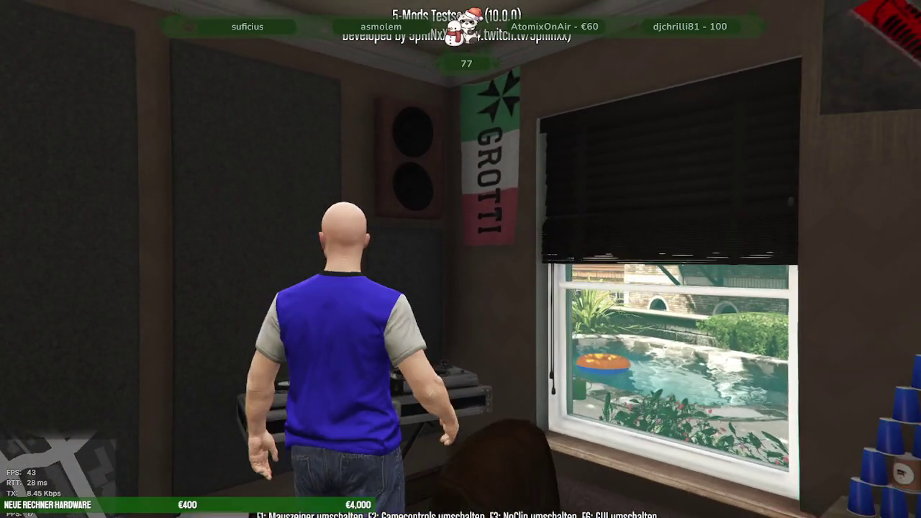
{"action": "key", "text": "w"}
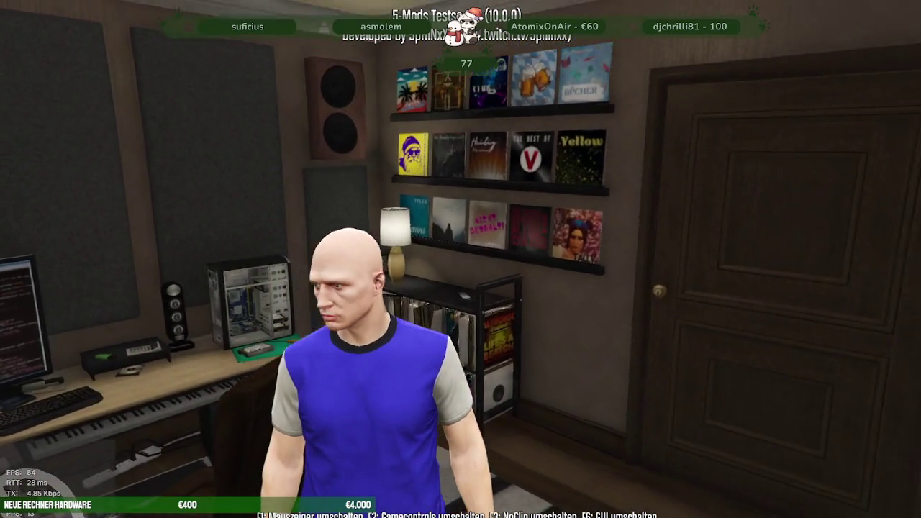
{"action": "key", "text": "w"}
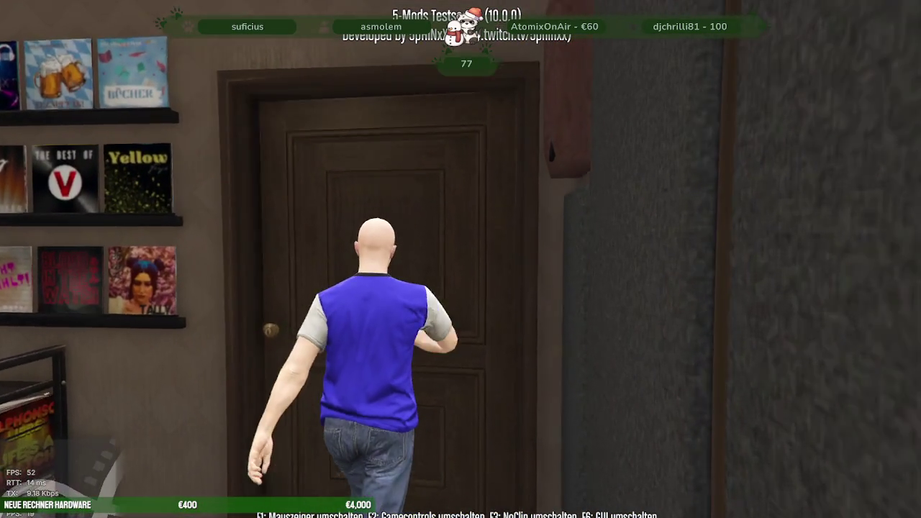
{"action": "key", "text": "w"}
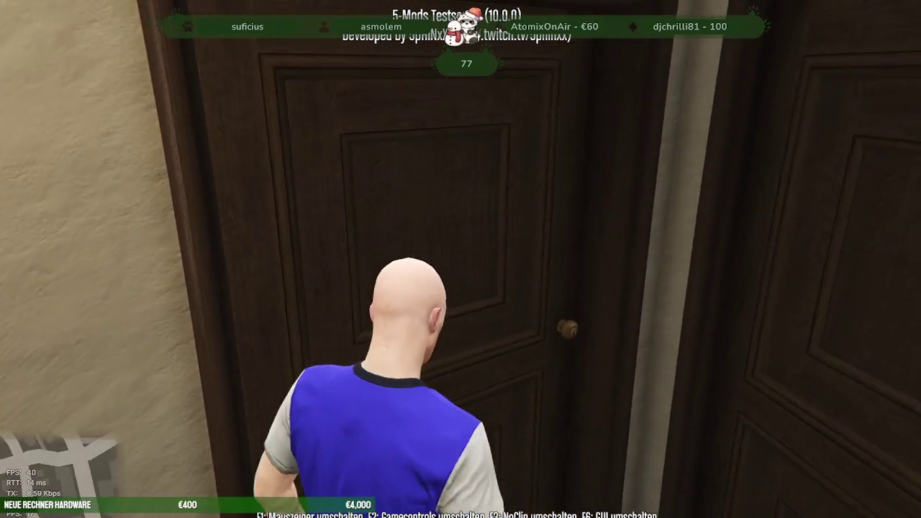
- Cross the kitchen and enter the laundry room up to the washing machine
{"action": "key", "text": "w"}
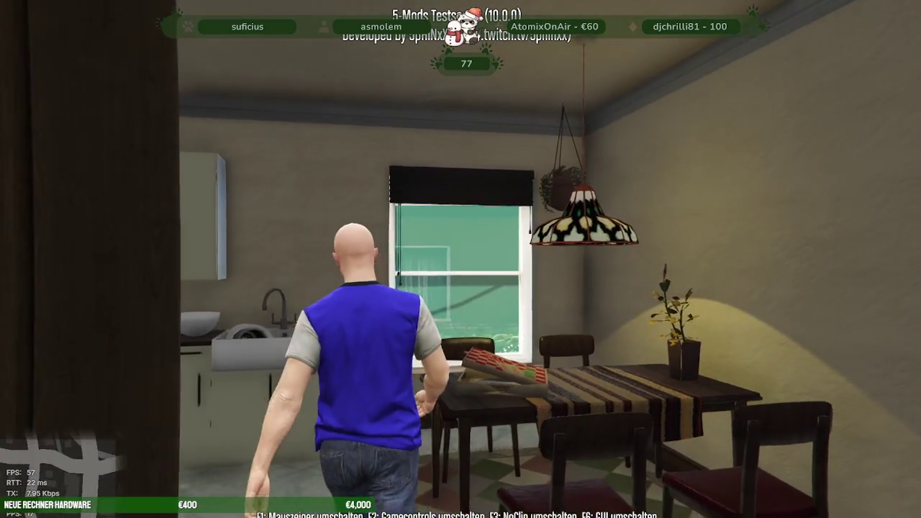
{"action": "key", "text": "w"}
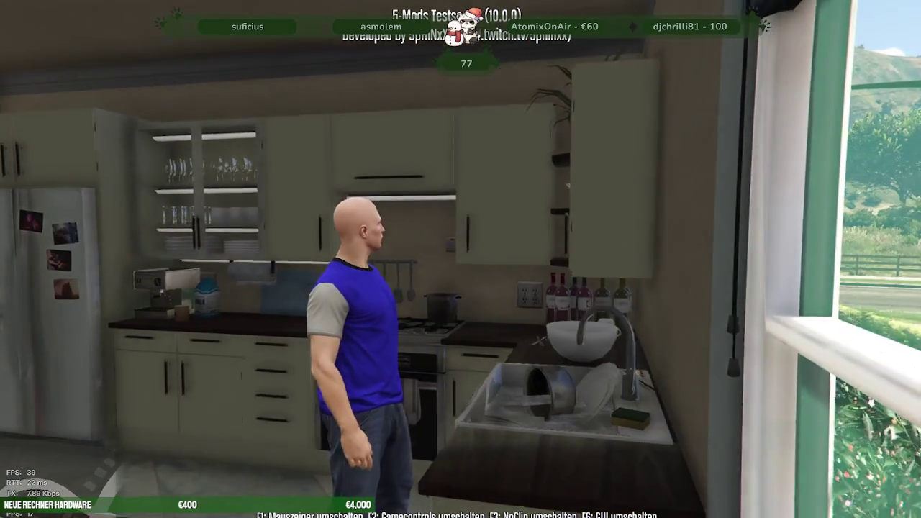
{"action": "key", "text": "w"}
{"action": "key", "text": "w"}
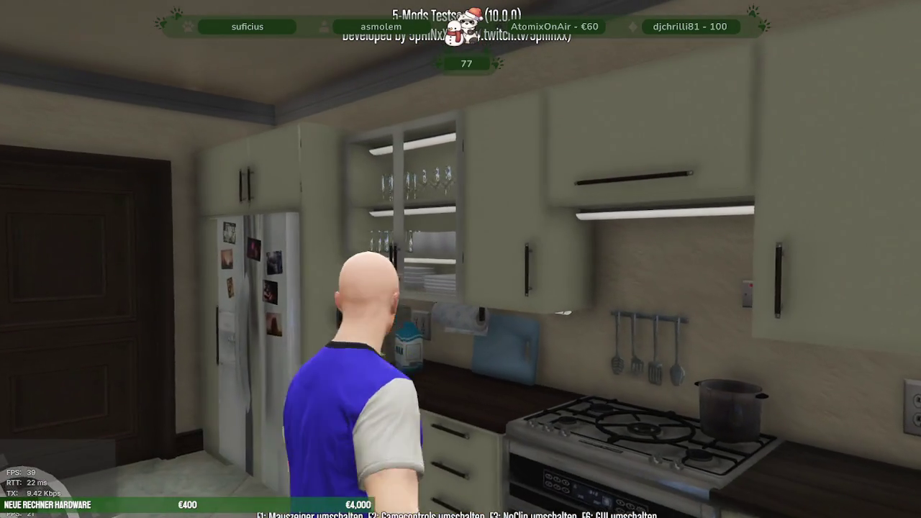
{"action": "key", "text": "w"}
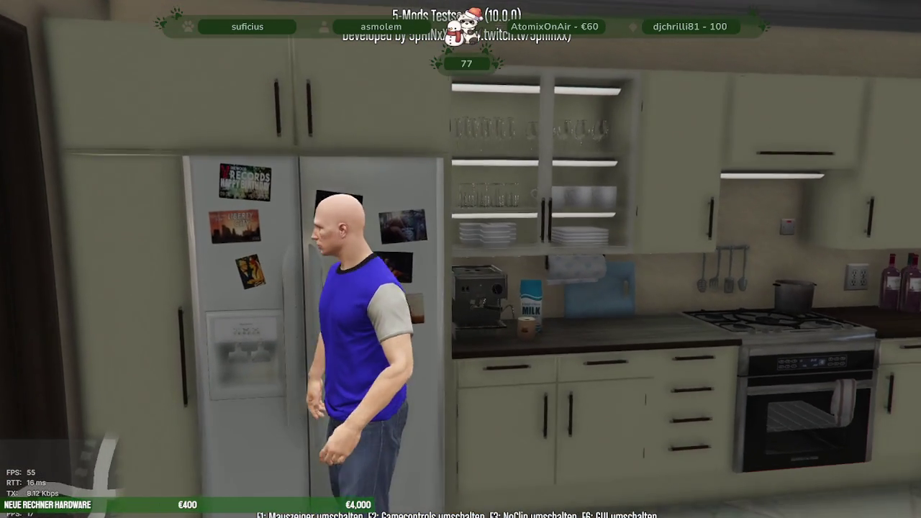
{"action": "key", "text": "w"}
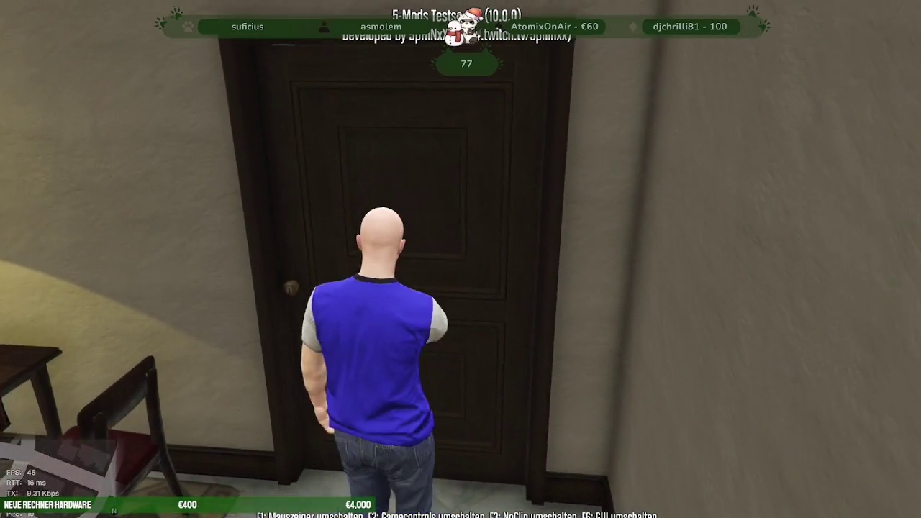
{"action": "key", "text": "w"}
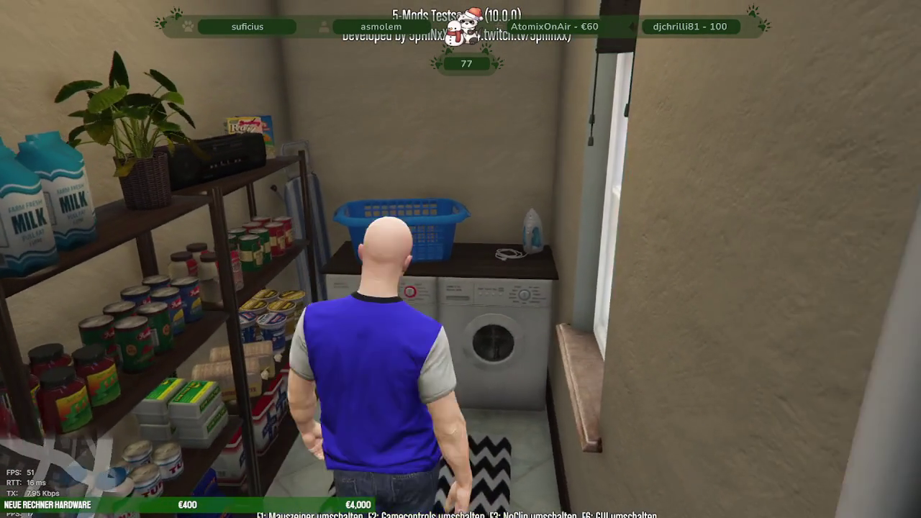
{"action": "key", "text": "w"}
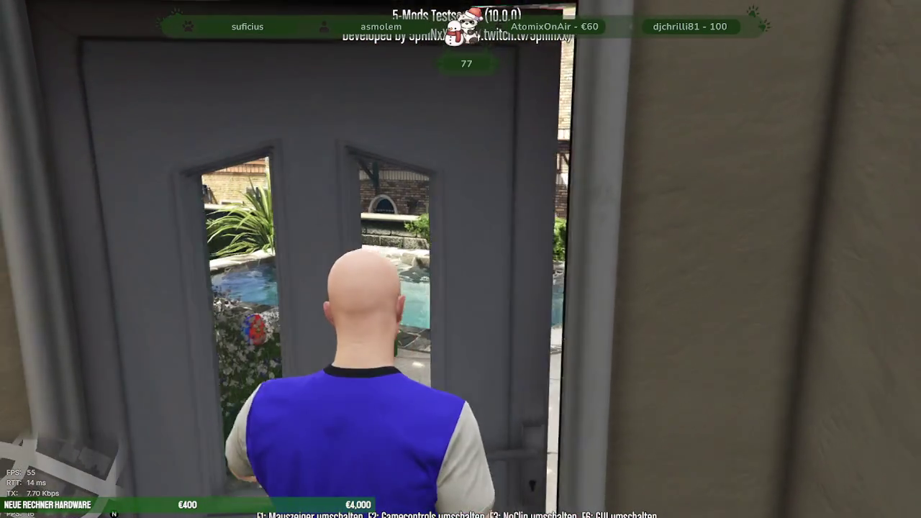
- Walk out the back door past the pool and across the garden toward the doghouse
{"action": "key", "text": "w"}
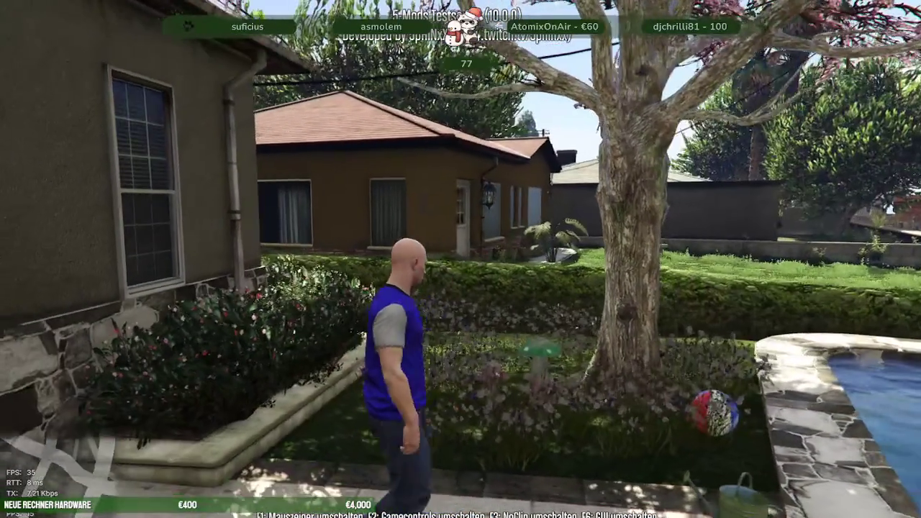
{"action": "key", "text": "w"}
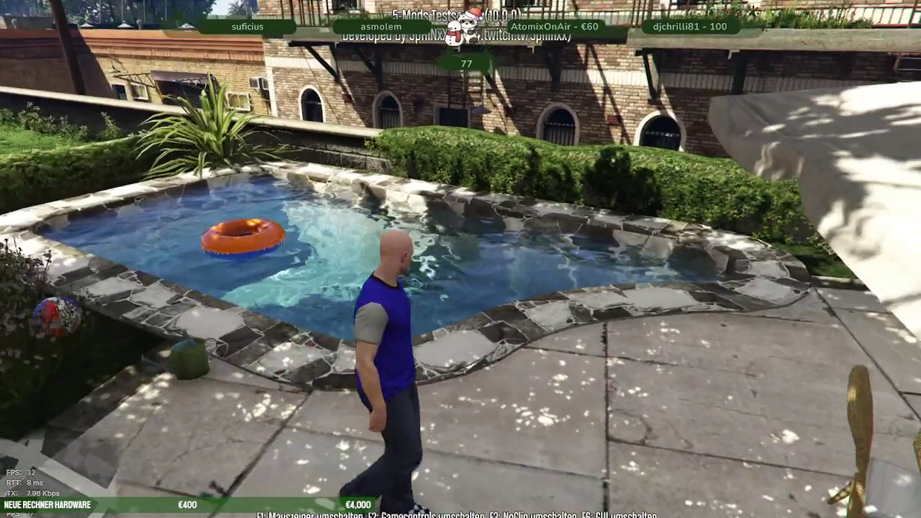
{"action": "key", "text": "w"}
{"action": "key", "text": "w"}
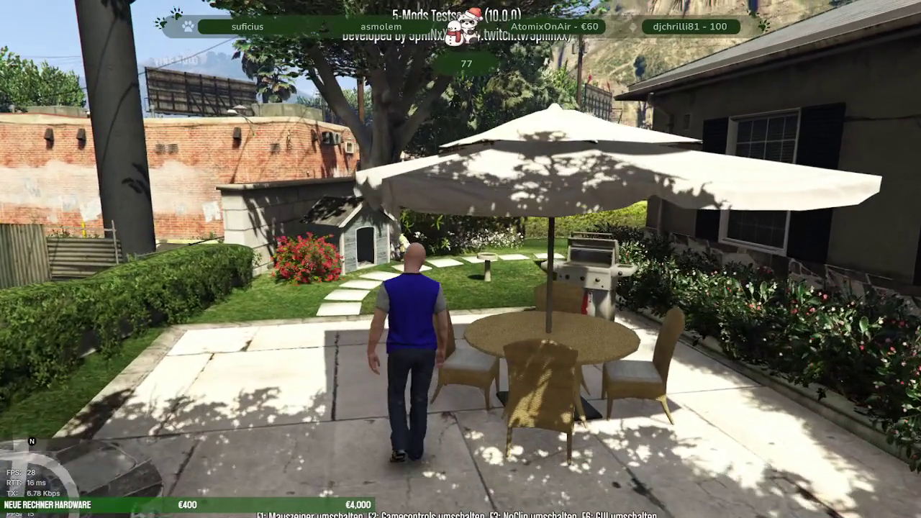
{"action": "key", "text": "w"}
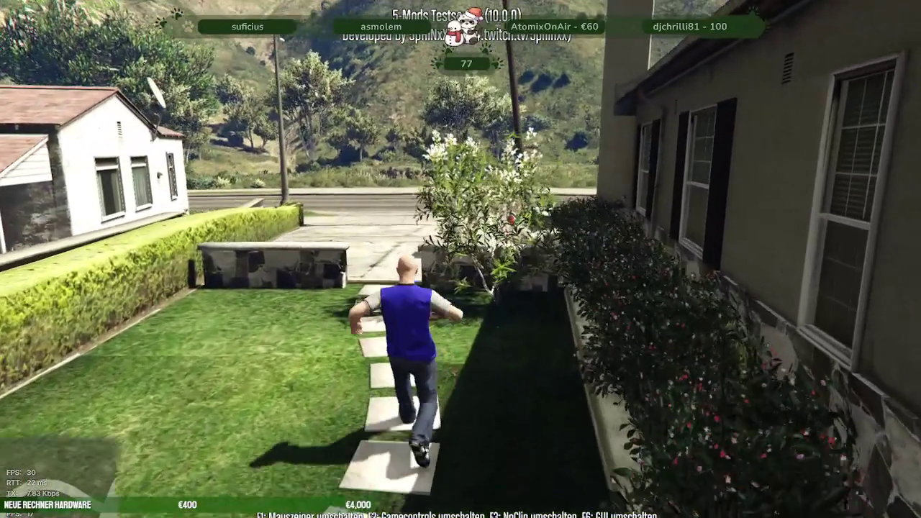
{"action": "key", "text": "w"}
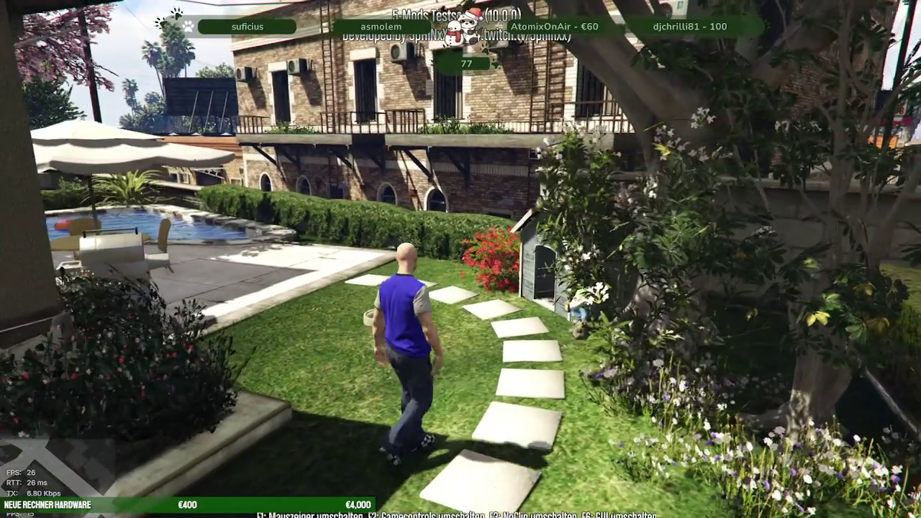
- Walk from the pool patio around the garden and up the front steps
{"action": "key", "text": "w"}
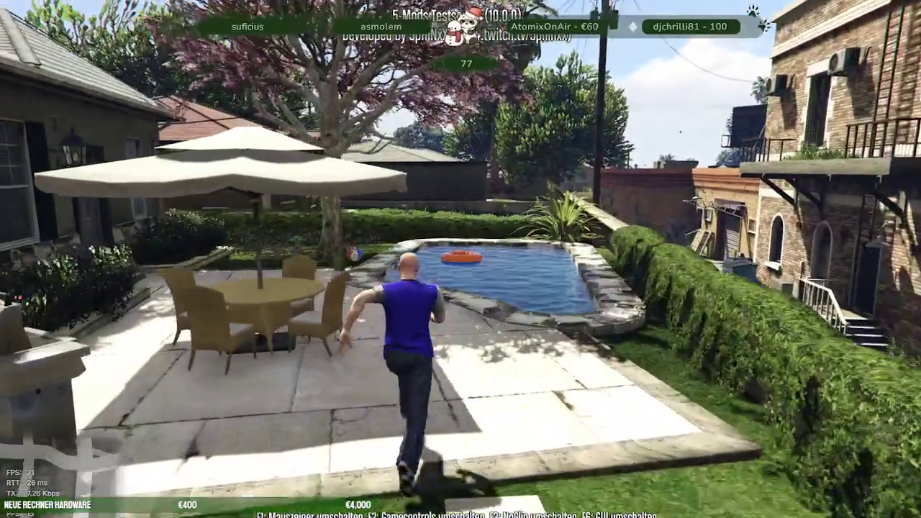
{"action": "key", "text": "w"}
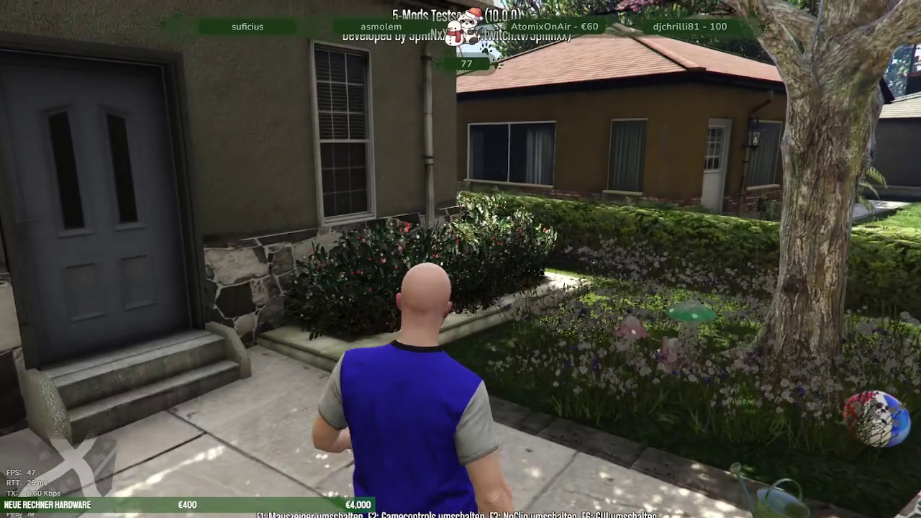
{"action": "key", "text": "w"}
{"action": "key", "text": "w"}
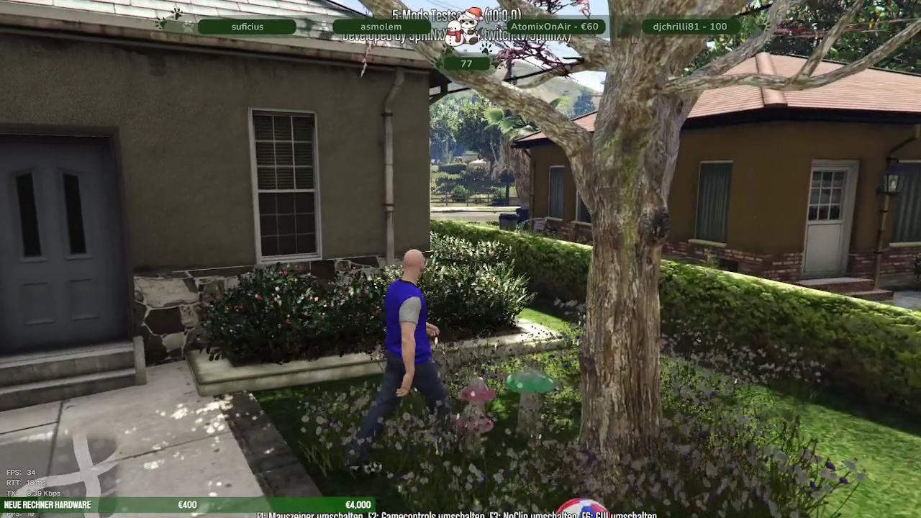
{"action": "key", "text": "w"}
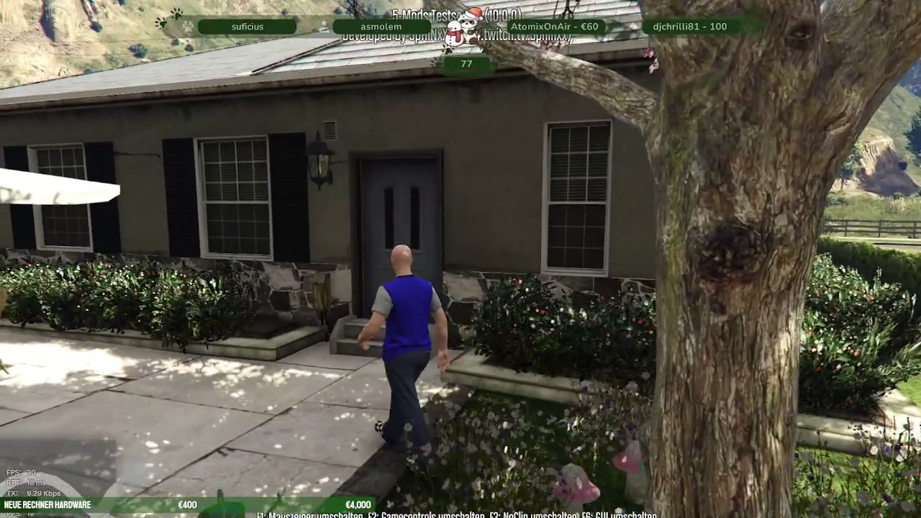
{"action": "key", "text": "w"}
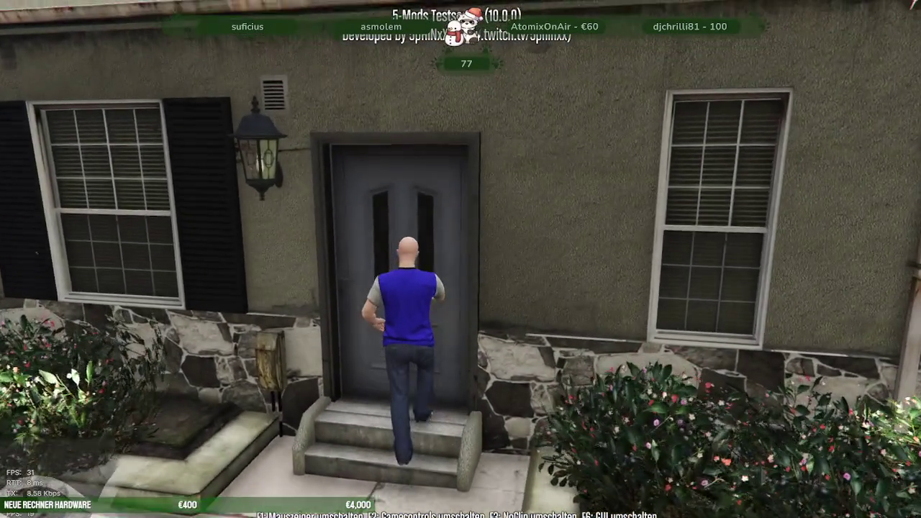
- Enter through the kitchen, down the lamp-lit hallway, and into the bathroom
{"action": "key", "text": "w"}
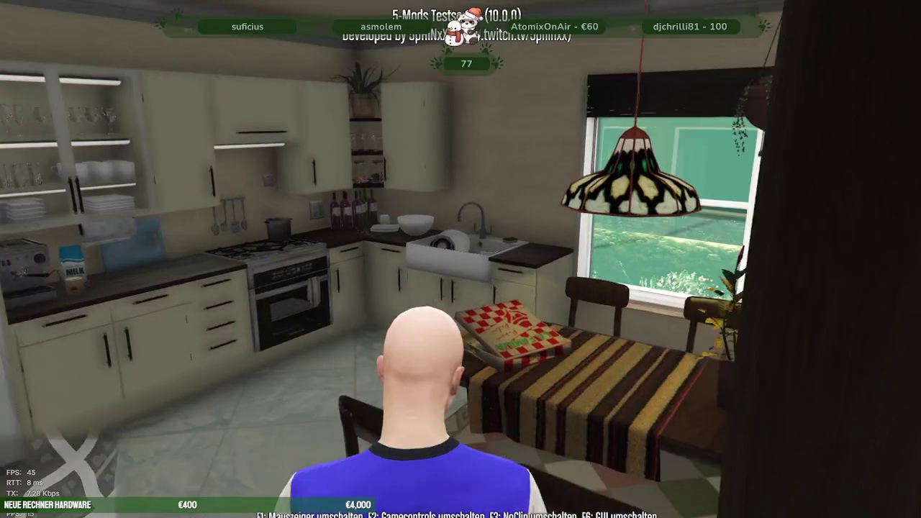
{"action": "key", "text": "w"}
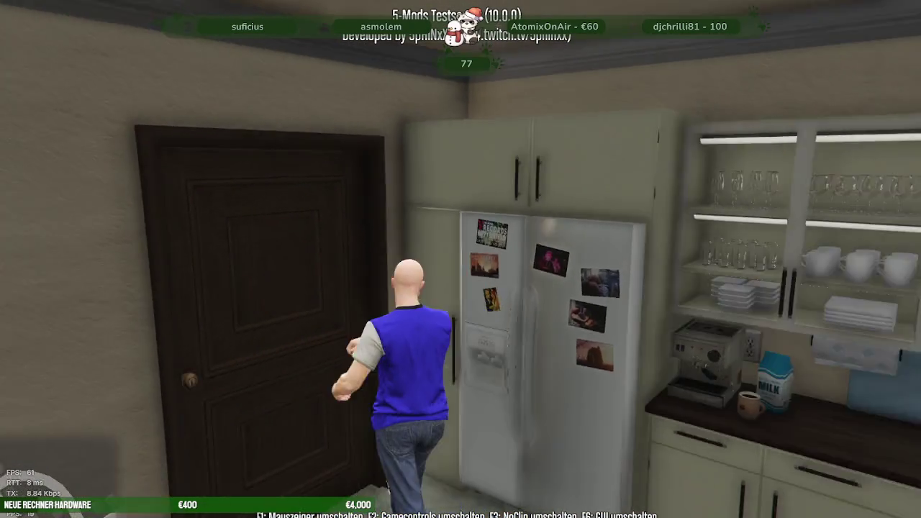
{"action": "key", "text": "w"}
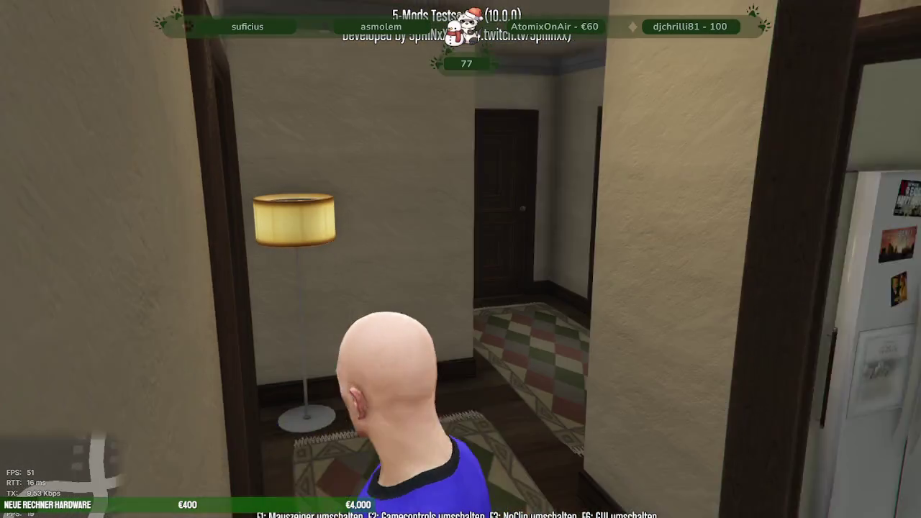
{"action": "key", "text": "w"}
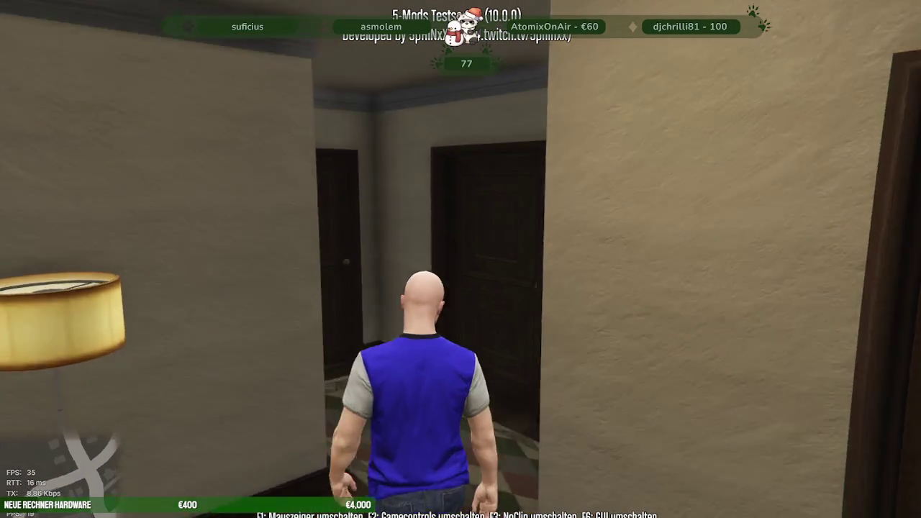
{"action": "key", "text": "w"}
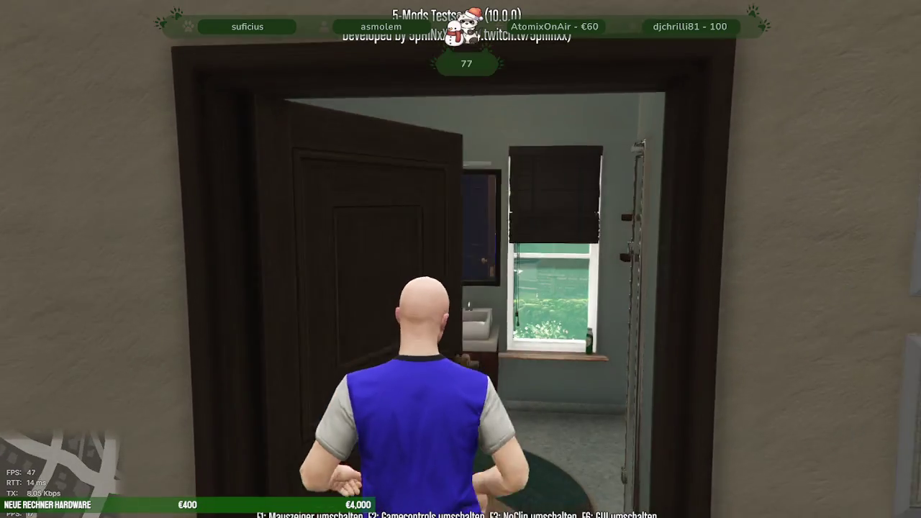
{"action": "key", "text": "w"}
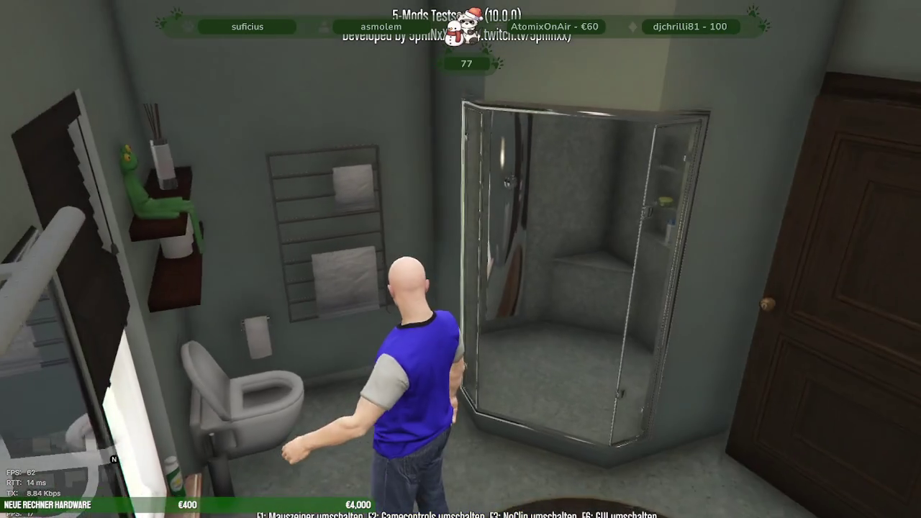
{"action": "key", "text": "w"}
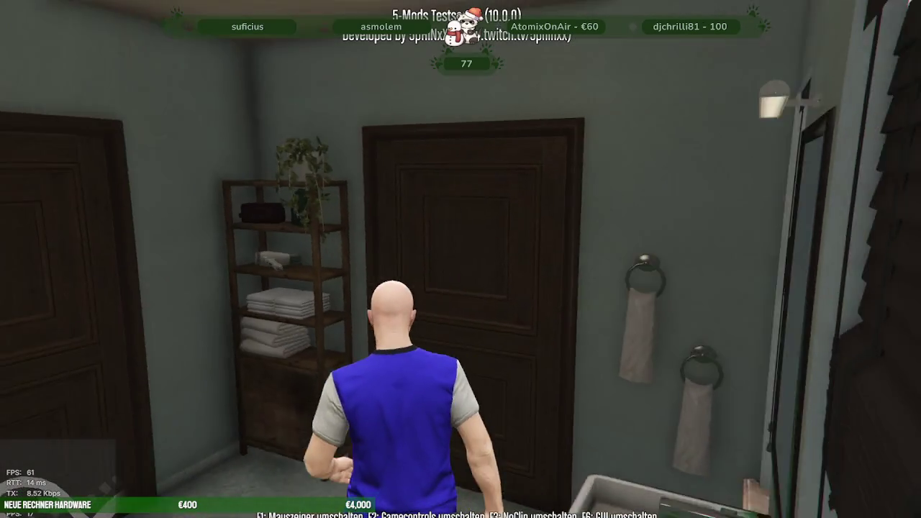
{"action": "key", "text": "w"}
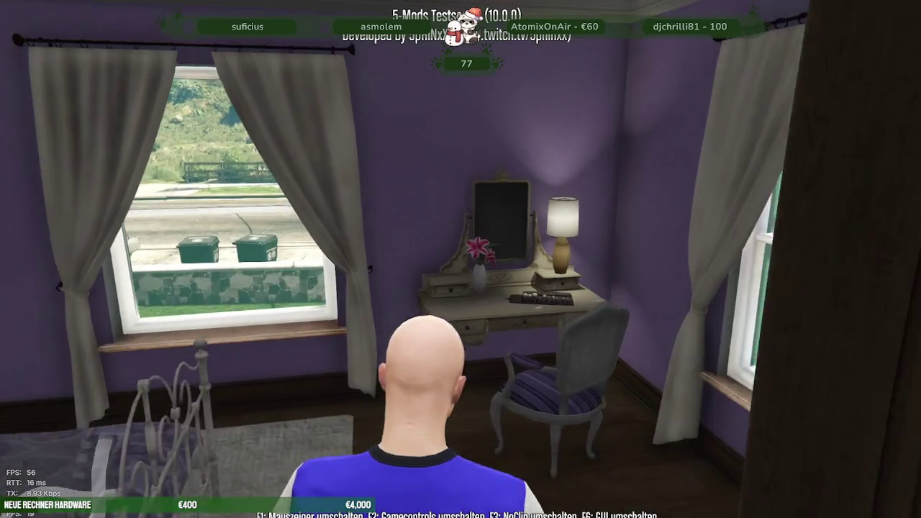
- Walk through the bedroom and down the hallway to the grey front door
{"action": "key", "text": "w"}
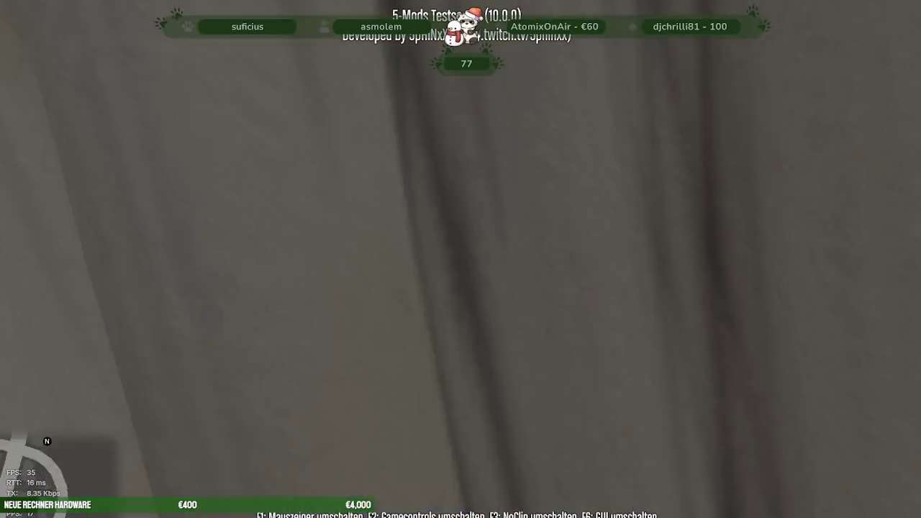
{"action": "key", "text": "w"}
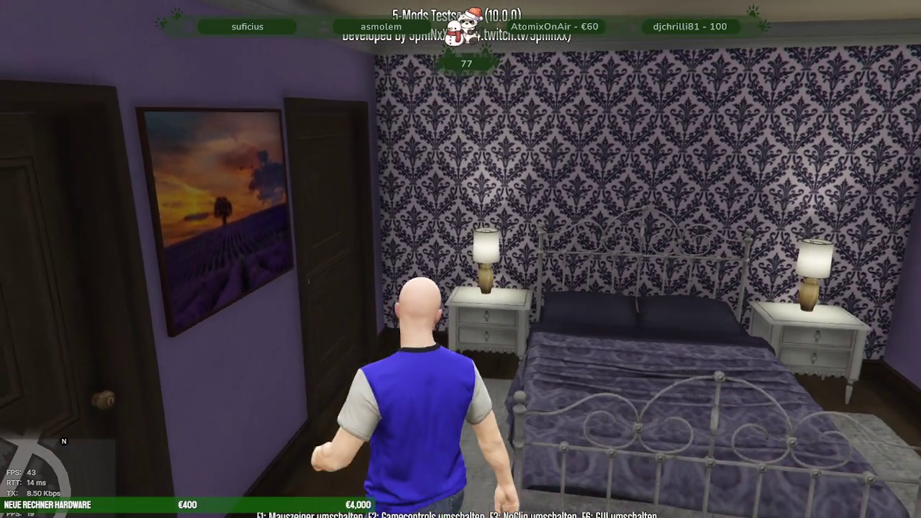
{"action": "key", "text": "w"}
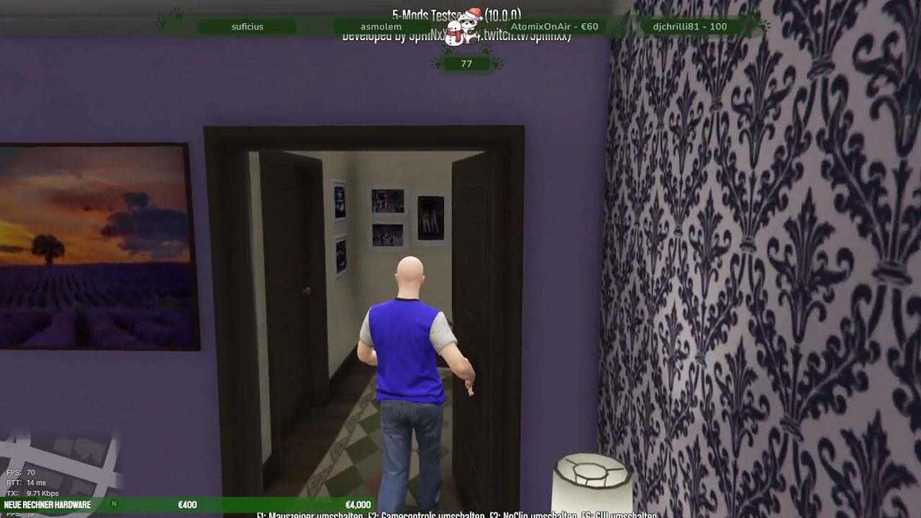
{"action": "key", "text": "w"}
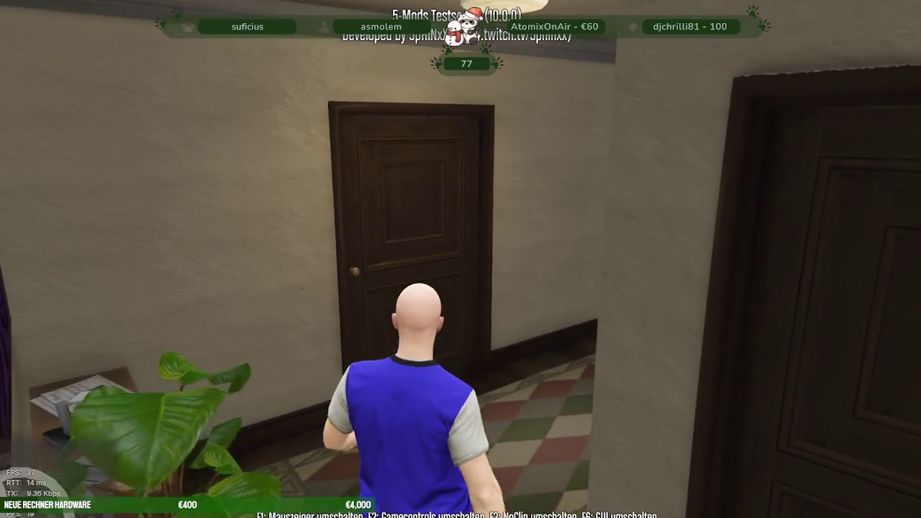
{"action": "key", "text": "w"}
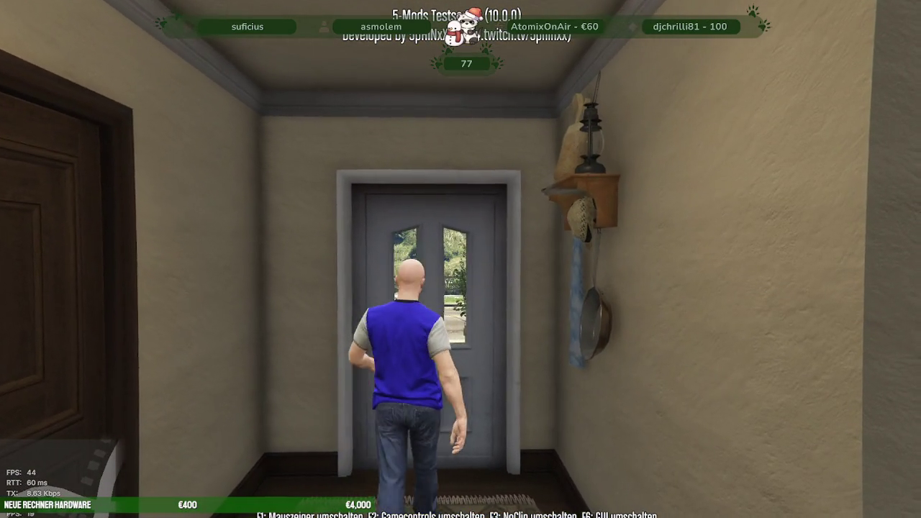
- Step out the front door and fly high above the house in NoClip
{"action": "key", "text": "w"}
{"action": "key", "text": "F3"}
{"action": "key", "text": "q"}
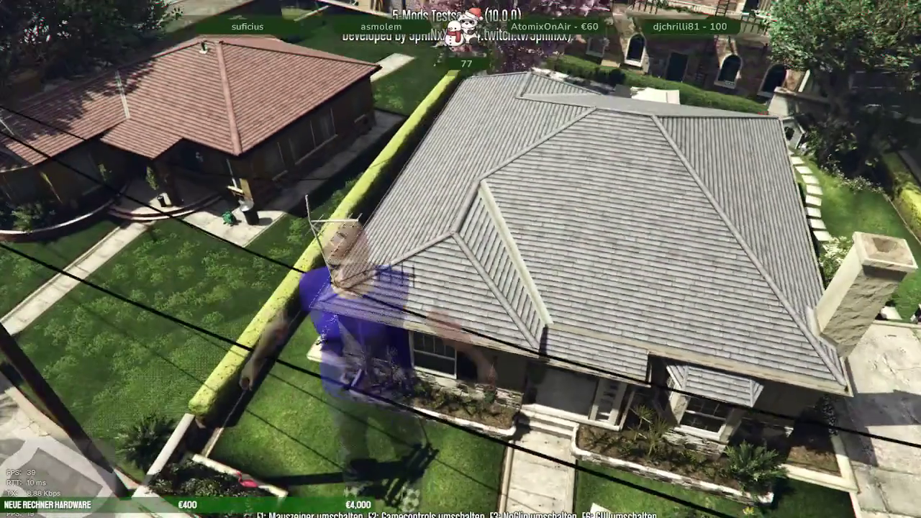
{"action": "key", "text": "q"}
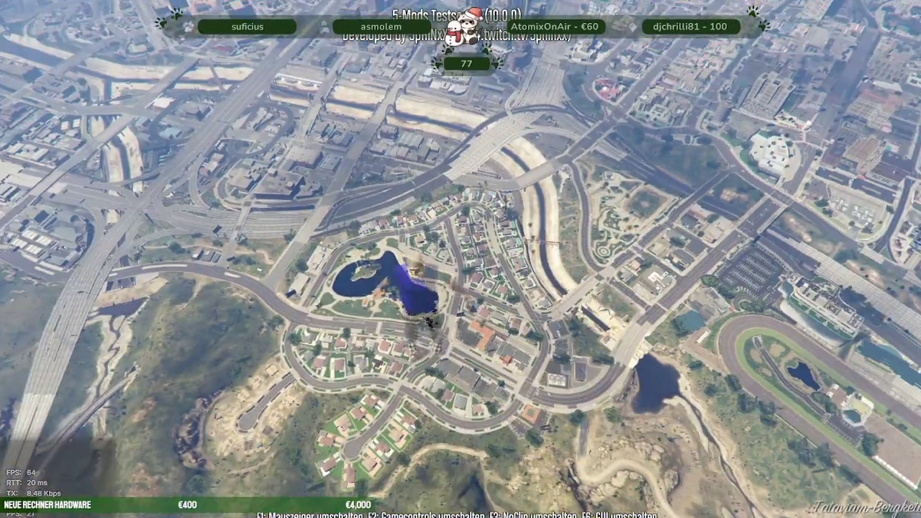
- Descend over the intersection and circle down close to the player near the house
{"action": "key", "text": "e"}
{"action": "key", "text": "w"}
{"action": "key", "text": "e"}
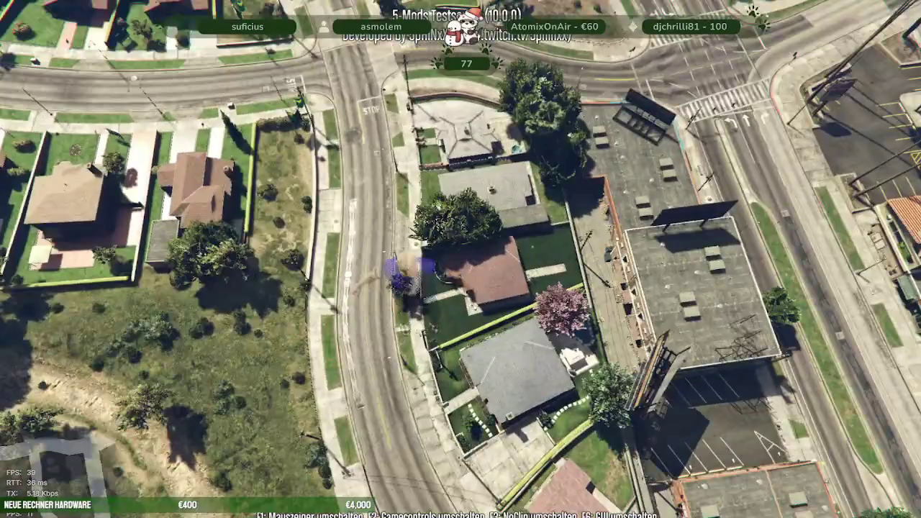
{"action": "key", "text": "d"}
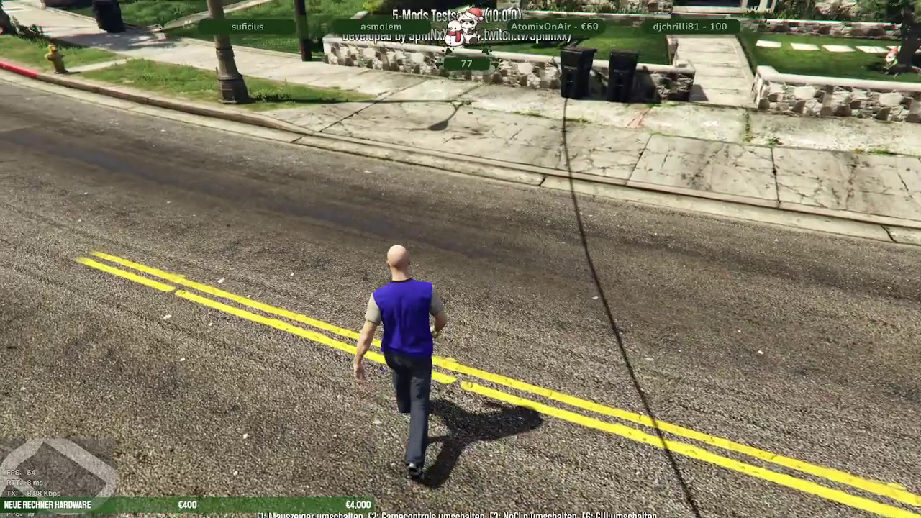
- Run along the street and sidewalk past the trash bins back toward the house
{"action": "key", "text": "w"}
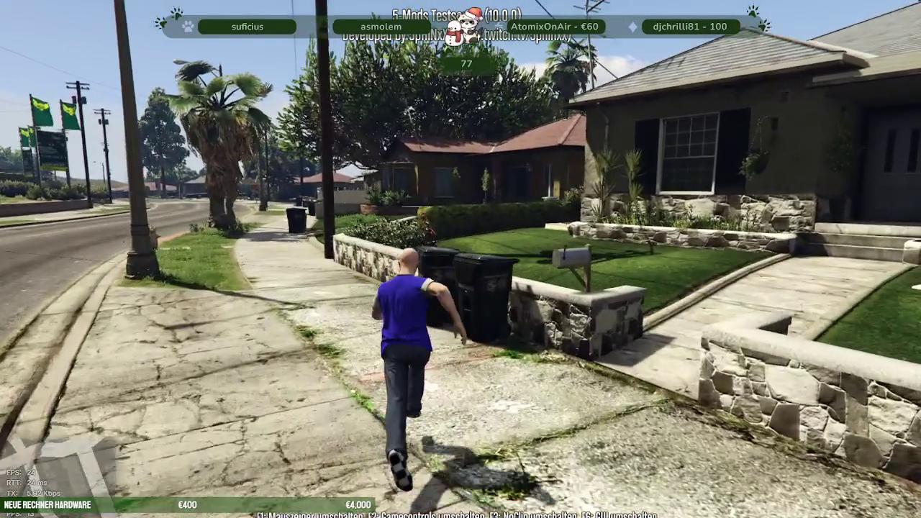
{"action": "key", "text": "w"}
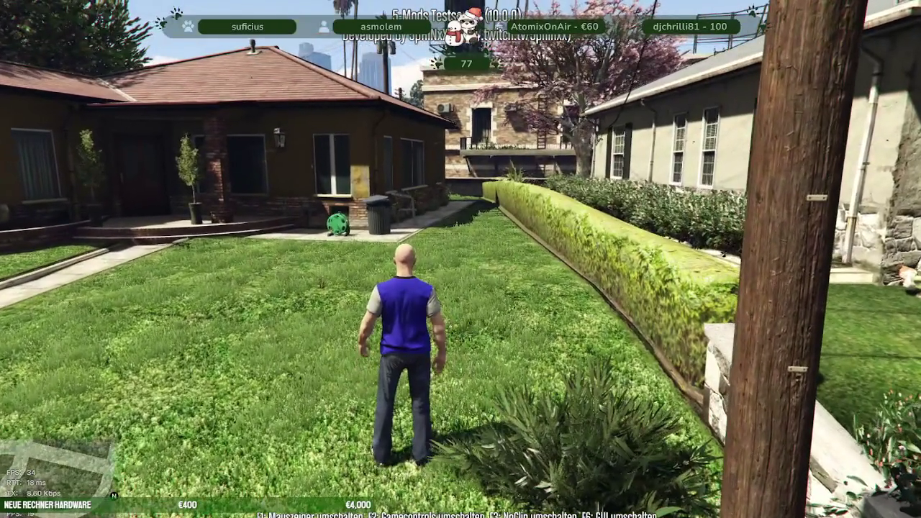
{"action": "key", "text": "a"}
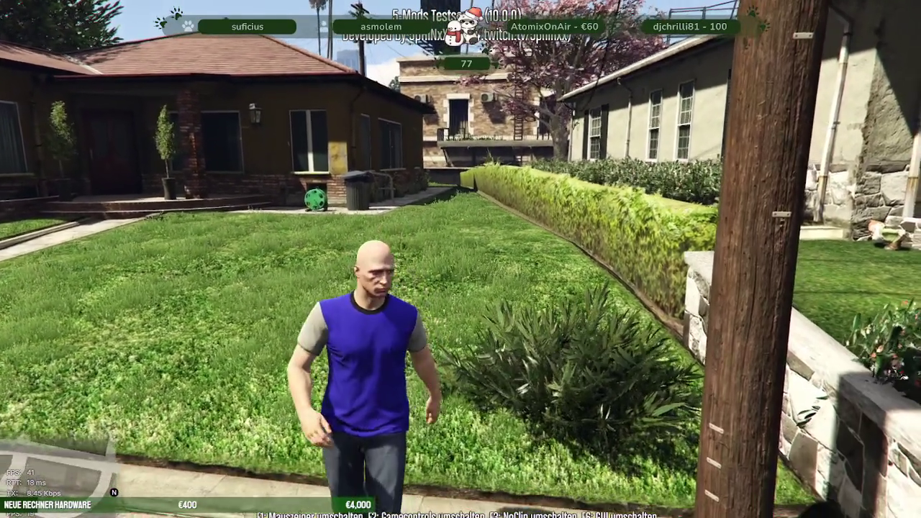
{"action": "key", "text": "d"}
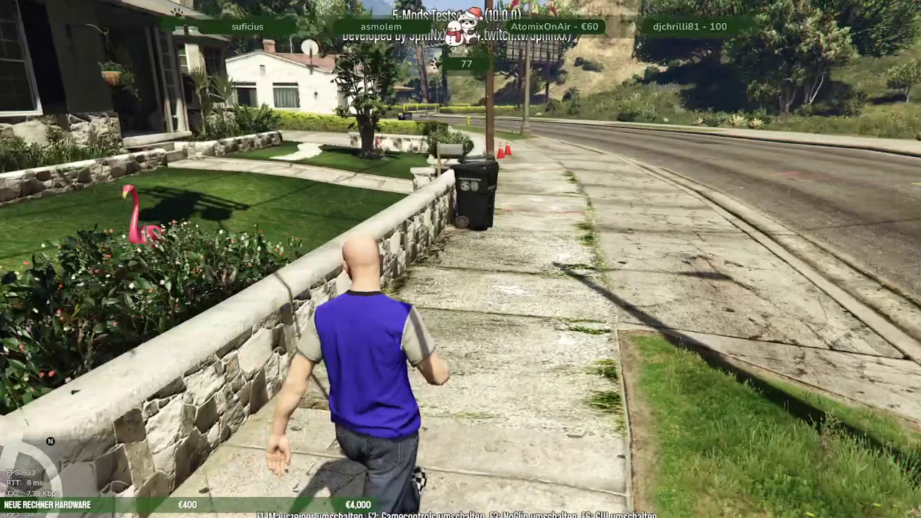
{"action": "key", "text": "shift"}
{"action": "key", "text": "a"}
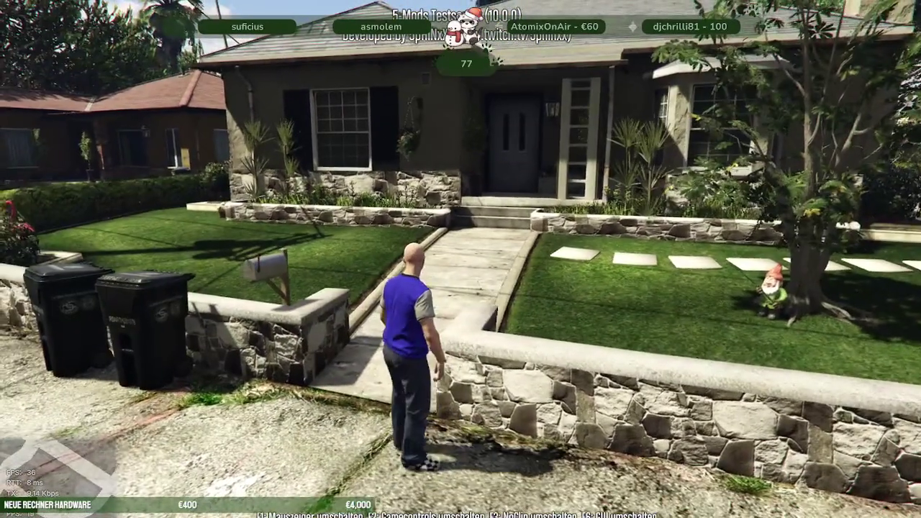
- Walk up the front walkway and quit the game with the F8 console quit command
{"action": "key", "text": "w"}
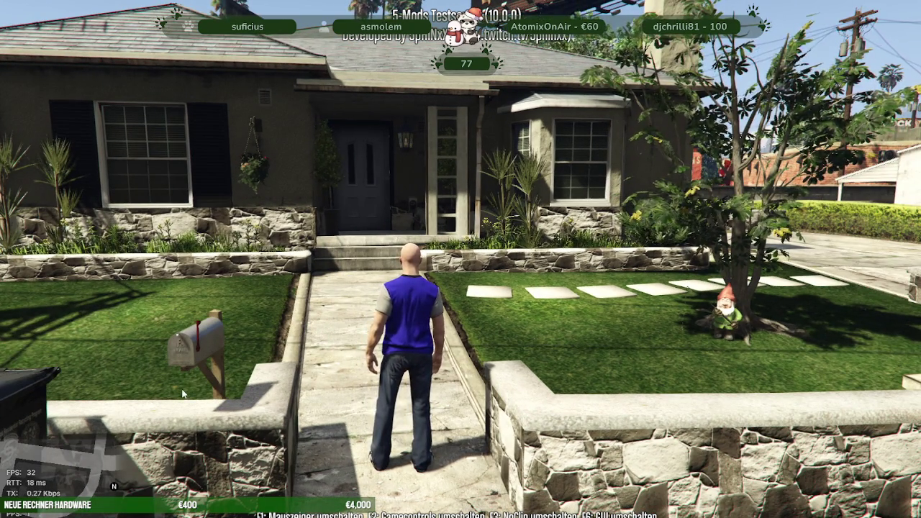
{"action": "key", "text": "F8"}
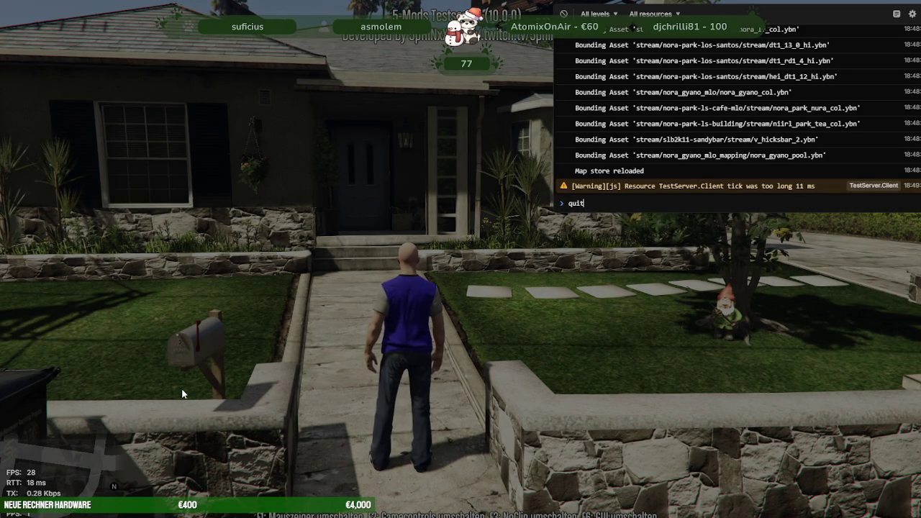
{"action": "type", "text": "quit"}
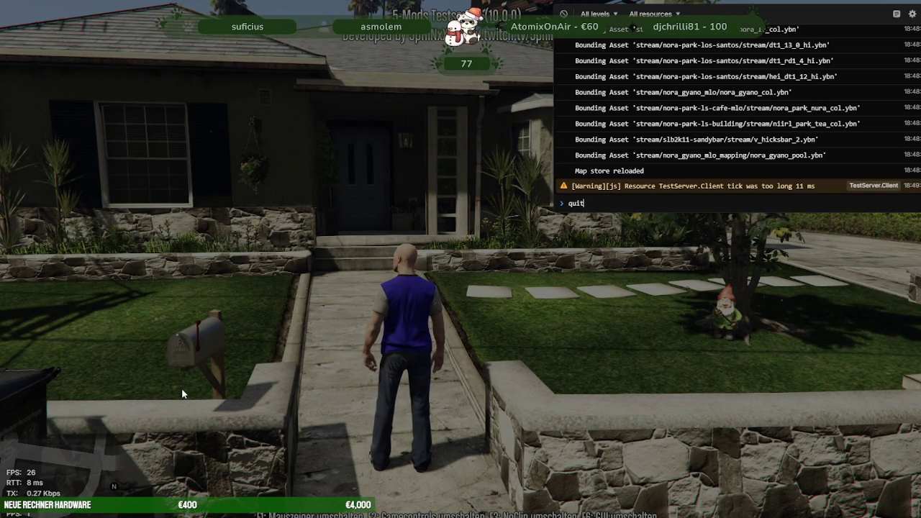
{"action": "key", "text": "Return"}
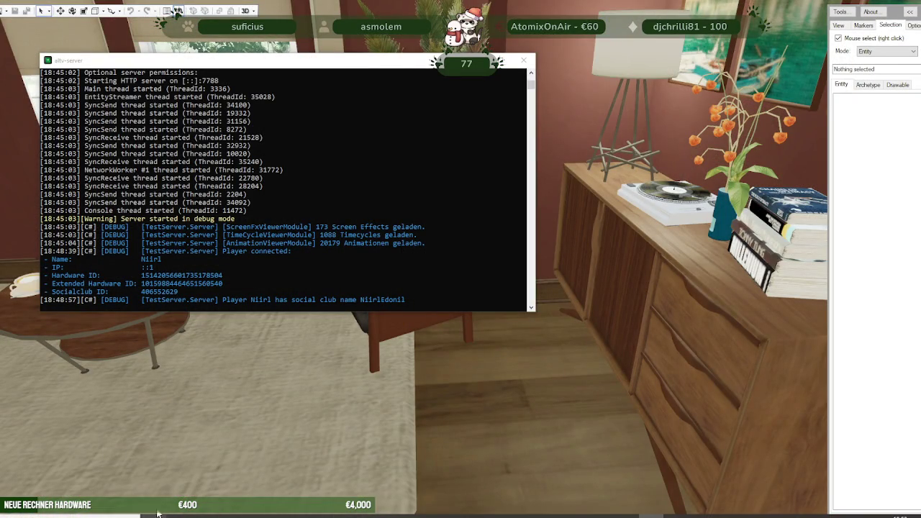
- Open a File Explorer window with Win+E showing the Testserver folder
{"action": "key", "text": "super+e"}
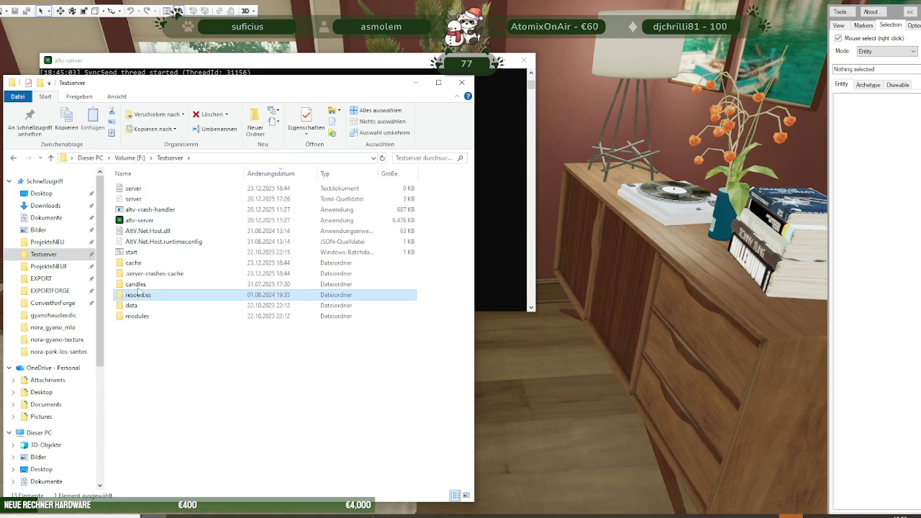
- Navigate into the server's resources\newmap\stream folder
{"action": "double_click", "coordinate": [139, 296]}
{"action": "double_click", "coordinate": [181, 211]}
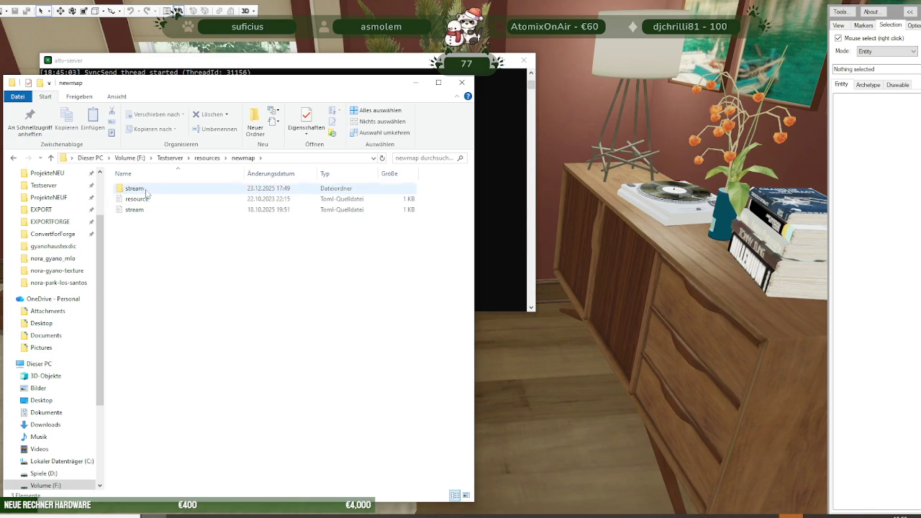
{"action": "double_click", "coordinate": [163, 189]}
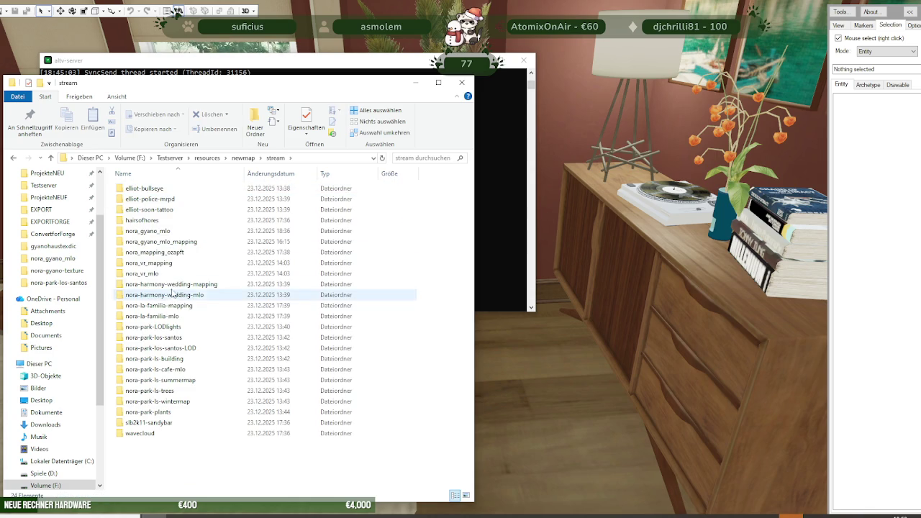
- Inspect nora_gyano_mlo_mapping's files sorted by size, largest first, then open nora_gyano_mlo
{"action": "left_click", "coordinate": [166, 243]}
{"action": "double_click", "coordinate": [166, 243]}
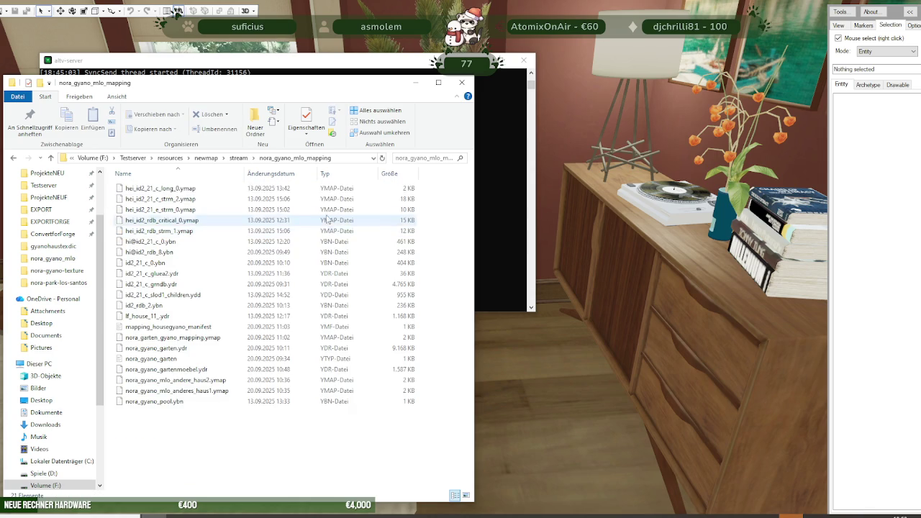
{"action": "left_click", "coordinate": [395, 175]}
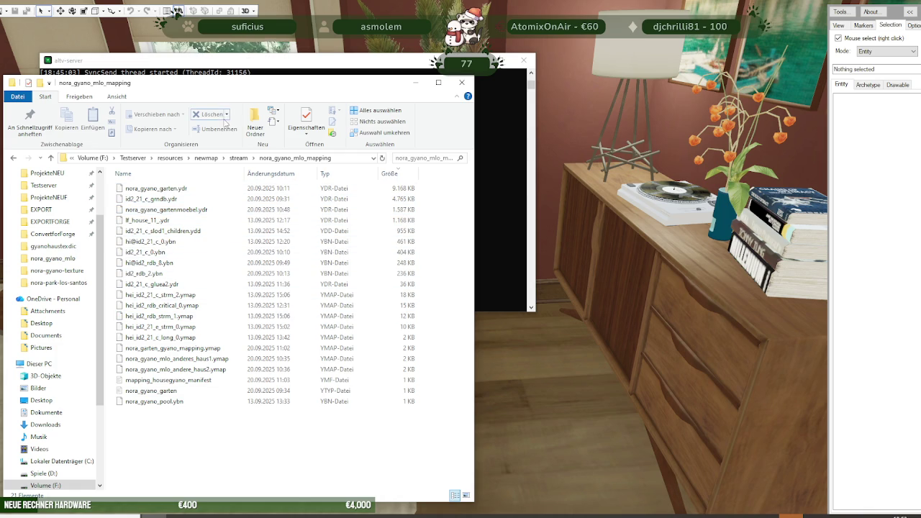
{"action": "left_click", "coordinate": [238, 157]}
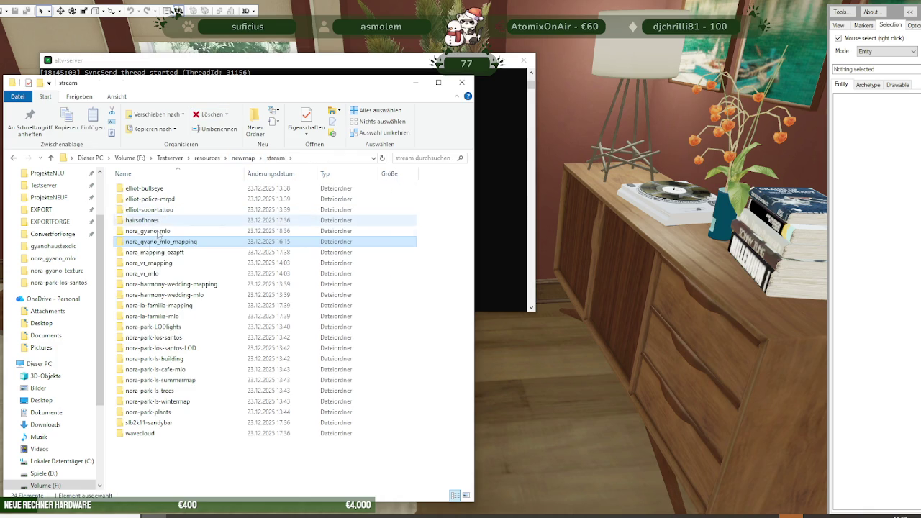
{"action": "double_click", "coordinate": [150, 231]}
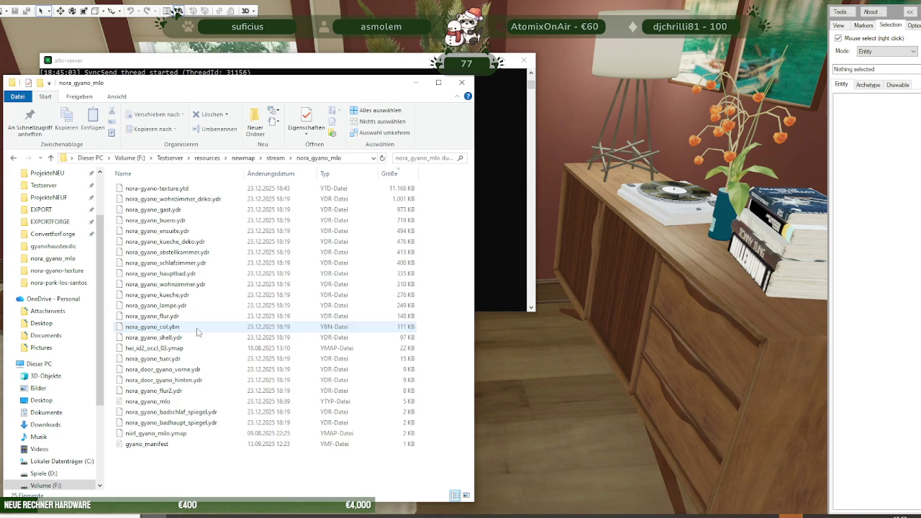
- Create a 'stream' subfolder in nora_gyano_mlo and move all 25 house files into it
{"action": "right_click", "coordinate": [204, 473]}
{"action": "mouse_move", "coordinate": [238, 448]}
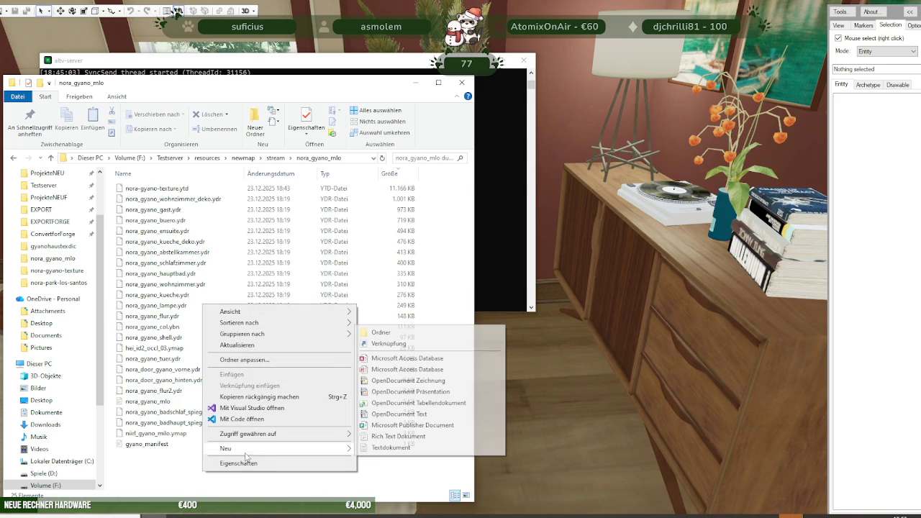
{"action": "left_click", "coordinate": [407, 337]}
{"action": "type", "text": "stream"}
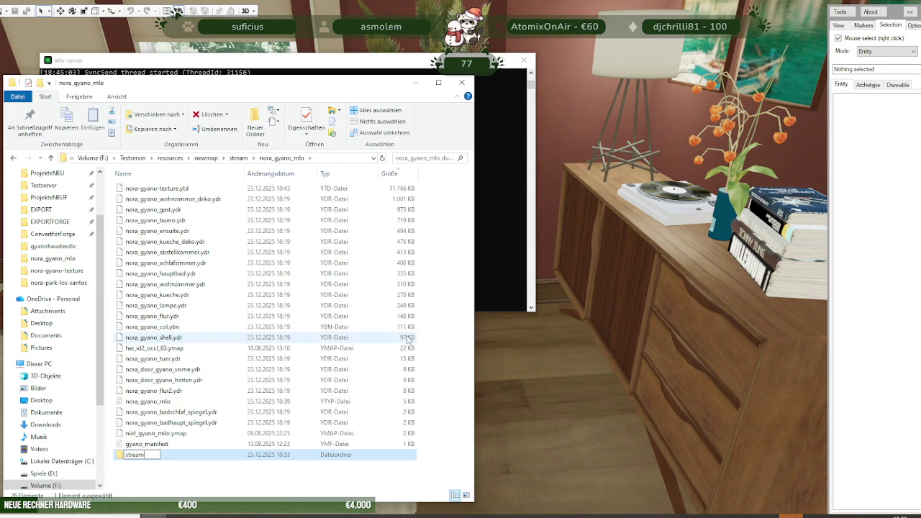
{"action": "left_click", "coordinate": [156, 444]}
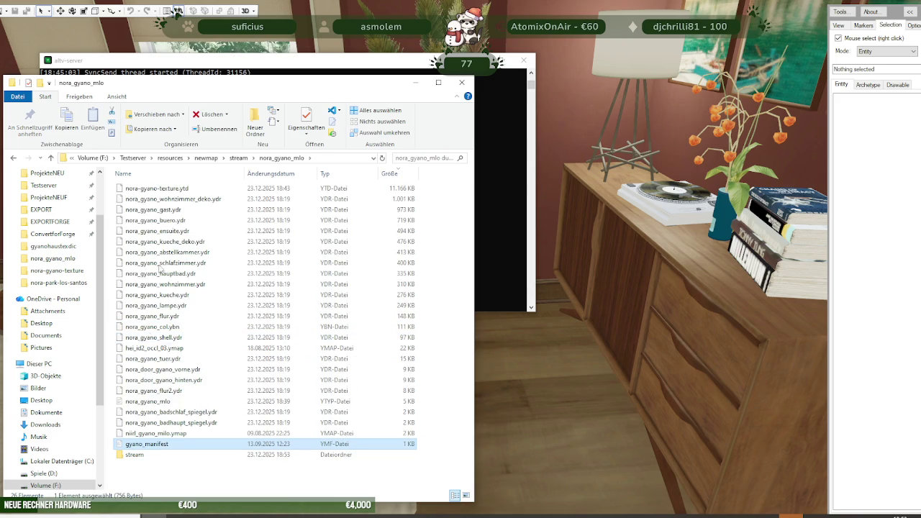
{"action": "left_click", "coordinate": [156, 189], "text": "shift"}
{"action": "left_click_drag", "start_coordinate": [157, 189], "coordinate": [142, 458]}
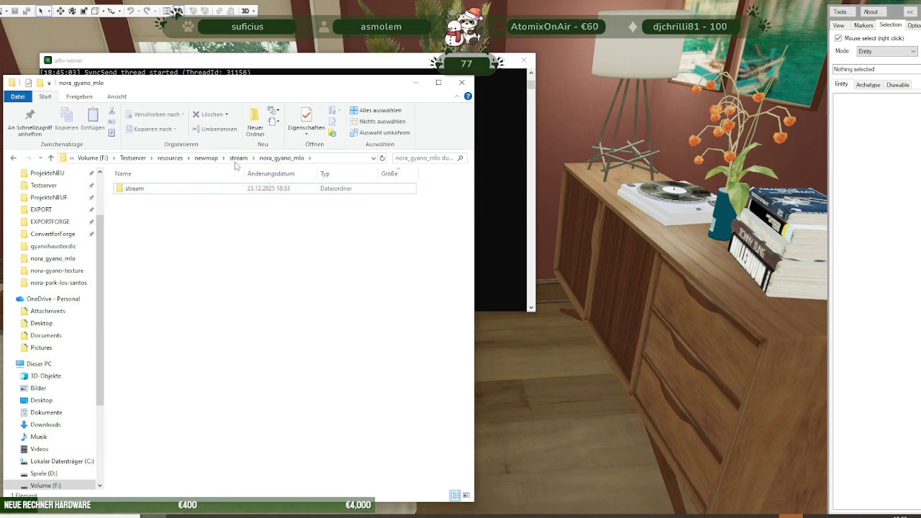
{"action": "left_click", "coordinate": [238, 158]}
- Create a 'stream' subfolder in nora_gyano_mlo_mapping and move its 21 files into it
{"action": "left_click", "coordinate": [179, 243]}
{"action": "double_click", "coordinate": [179, 244]}
{"action": "right_click", "coordinate": [221, 436]}
{"action": "mouse_move", "coordinate": [287, 413]}
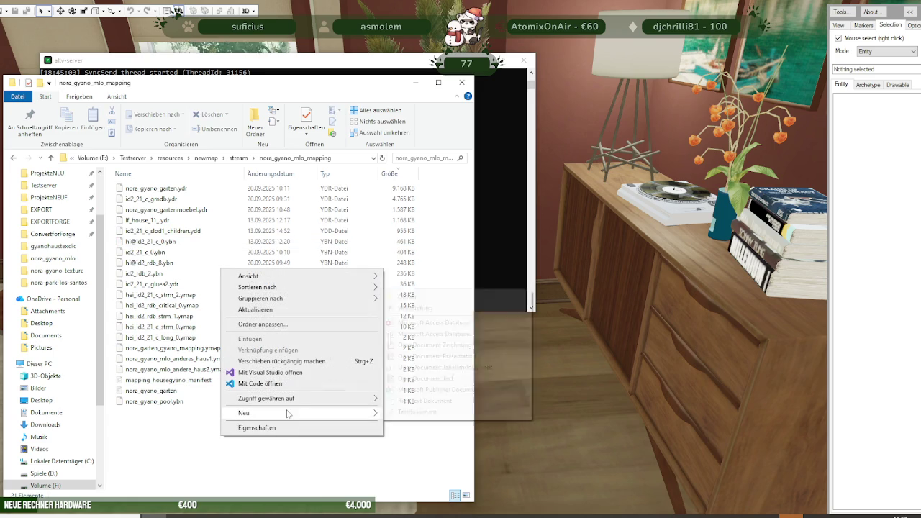
{"action": "left_click", "coordinate": [417, 304]}
{"action": "type", "text": "stream"}
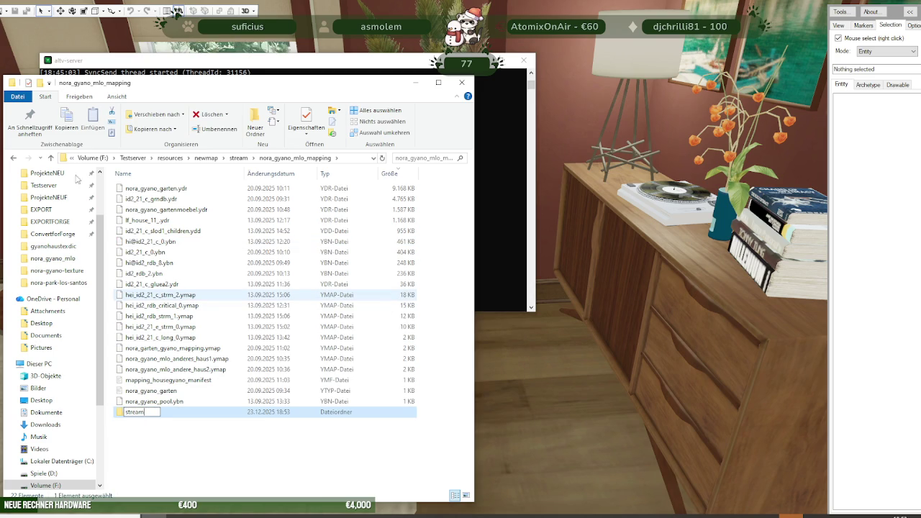
{"action": "left_click", "coordinate": [159, 191]}
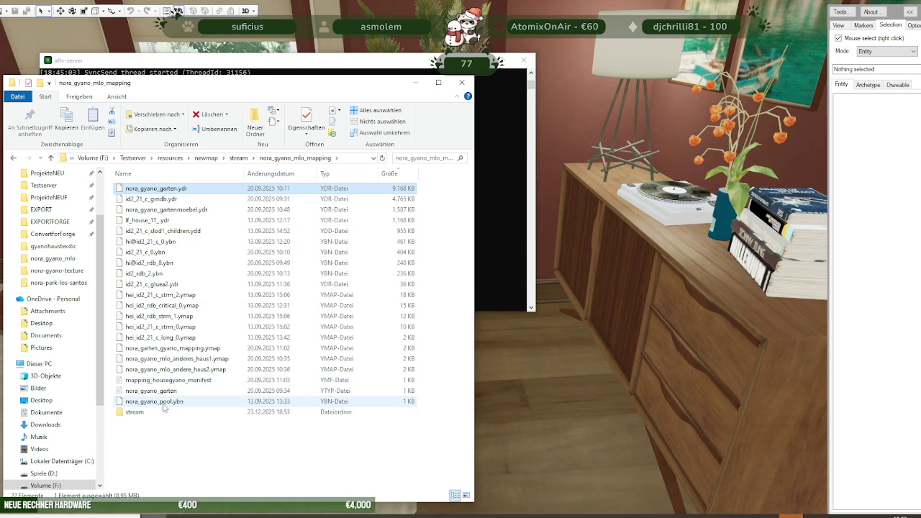
{"action": "left_click", "coordinate": [164, 403], "text": "shift"}
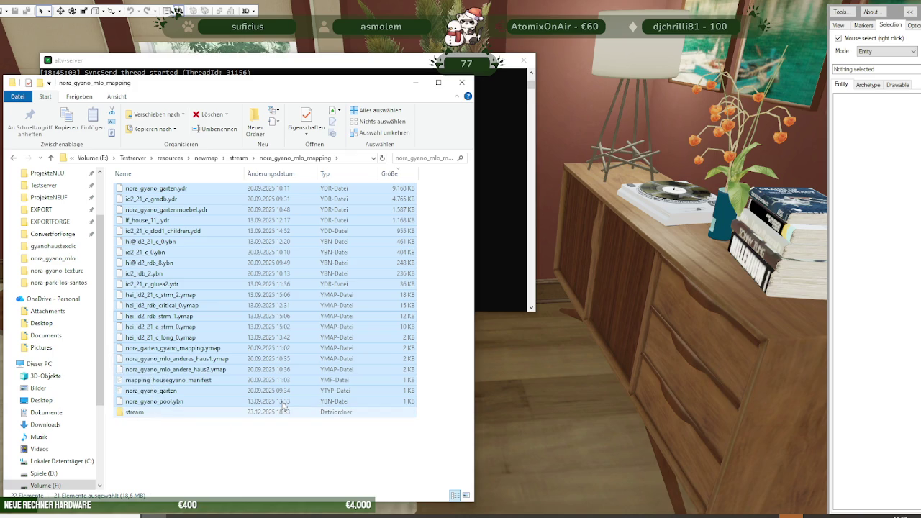
{"action": "left_click_drag", "start_coordinate": [285, 405], "coordinate": [281, 411]}
{"action": "left_click", "coordinate": [244, 158]}
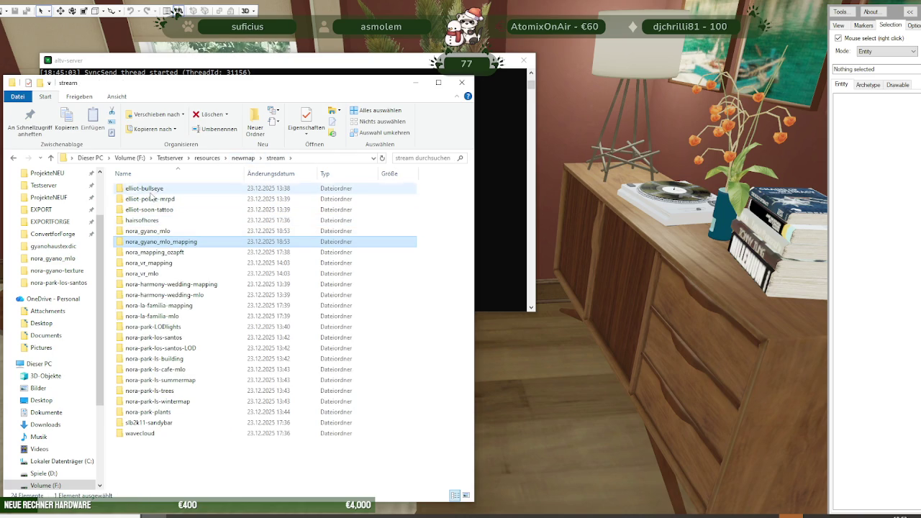
- Select the resource and stream Toml files in the elliot-bullseye folder
{"action": "double_click", "coordinate": [145, 188]}
{"action": "left_click", "coordinate": [144, 200]}
{"action": "left_click", "coordinate": [136, 210], "text": "shift"}
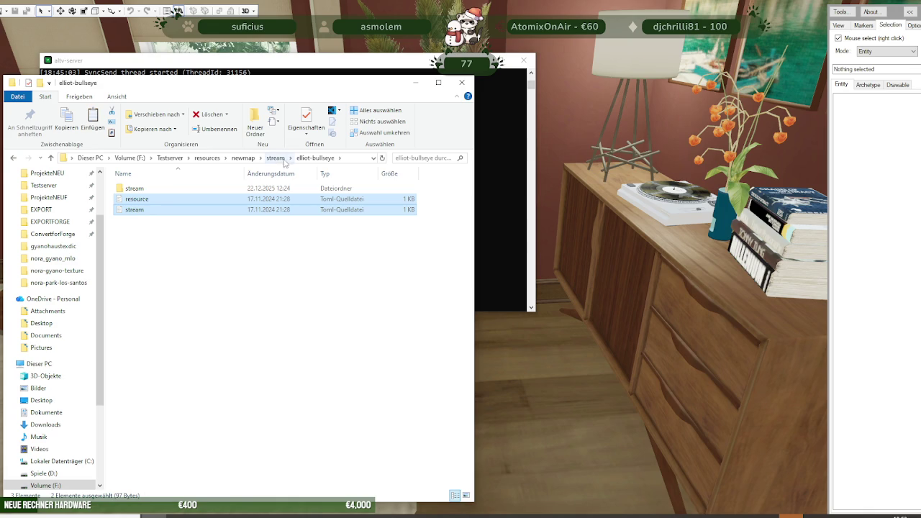
- Paste both Toml files into nora_gyano_mlo_mapping, then return to the stream folder
{"action": "left_click", "coordinate": [284, 160]}
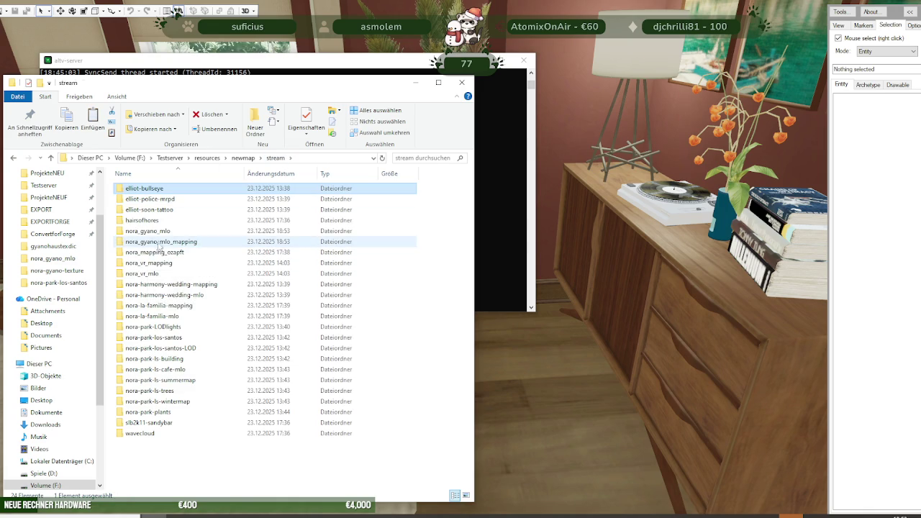
{"action": "double_click", "coordinate": [159, 231]}
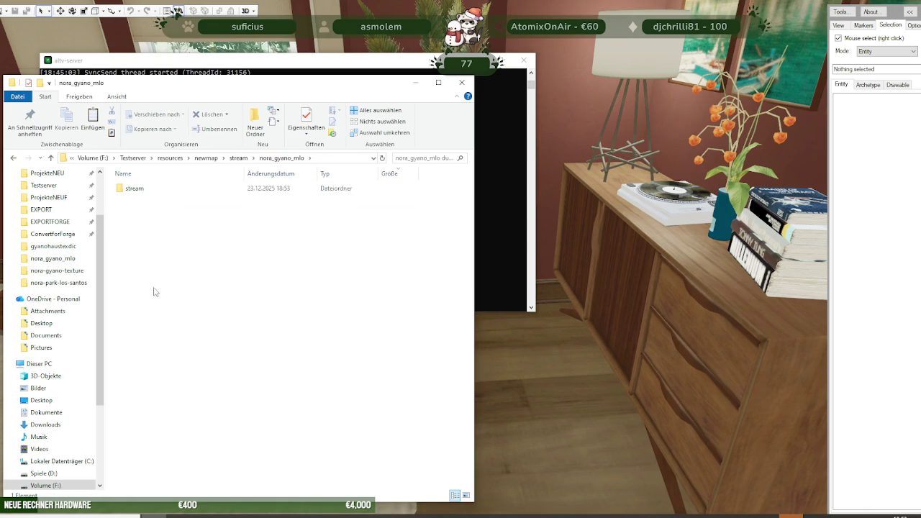
{"action": "key", "text": "alt+Left"}
{"action": "left_click", "coordinate": [239, 158]}
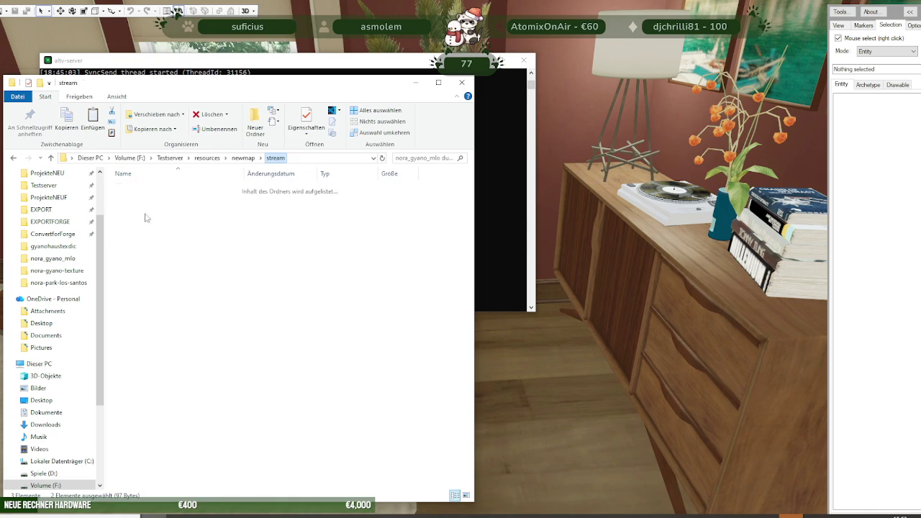
{"action": "double_click", "coordinate": [166, 242]}
{"action": "key", "text": "ctrl+v"}
{"action": "left_click", "coordinate": [154, 255]}
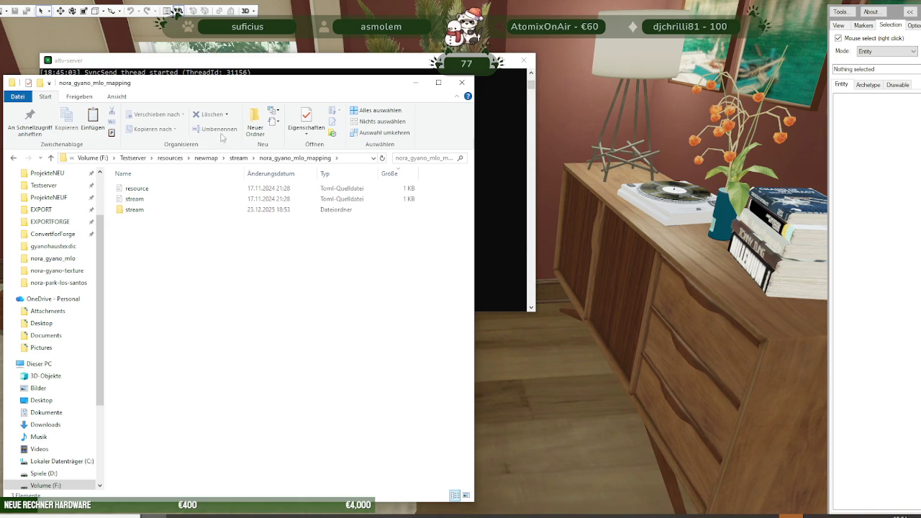
{"action": "left_click", "coordinate": [239, 157]}
- Create a new folder named 'ausbau-haus-gyano' in the stream directory
{"action": "right_click", "coordinate": [159, 287]}
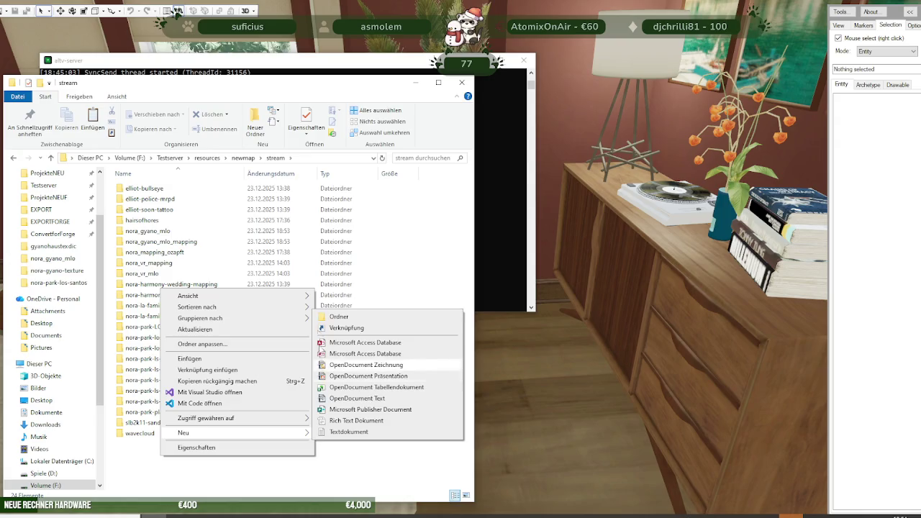
{"action": "left_click", "coordinate": [333, 318]}
{"action": "type", "text": "ausbau-haus"}
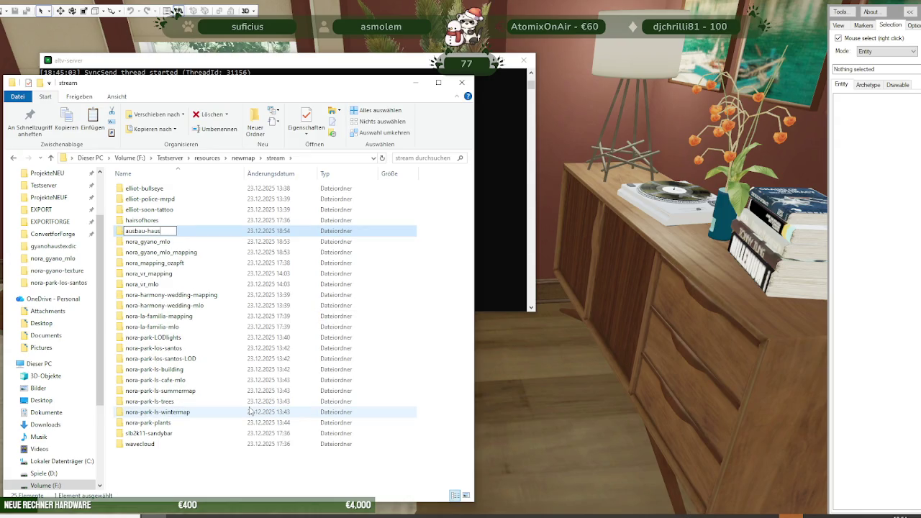
{"action": "type", "text": "-gyano"}
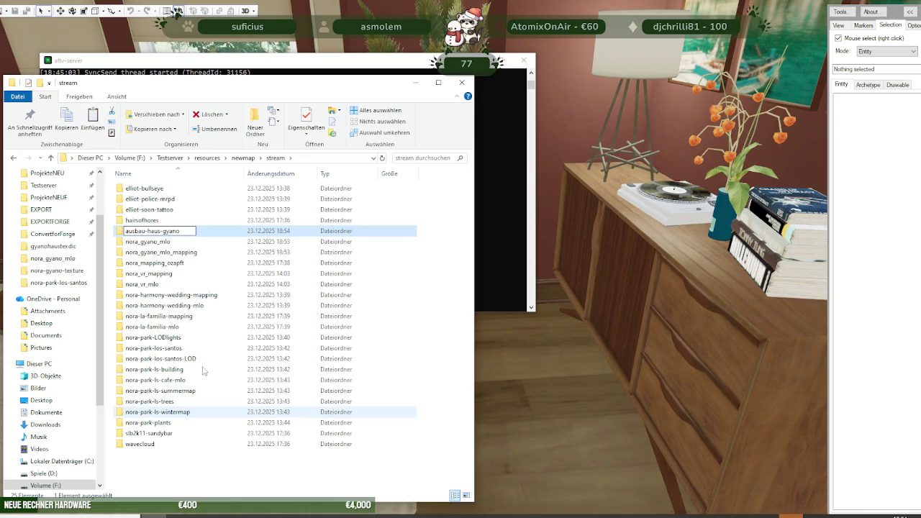
{"action": "key", "text": "Return"}
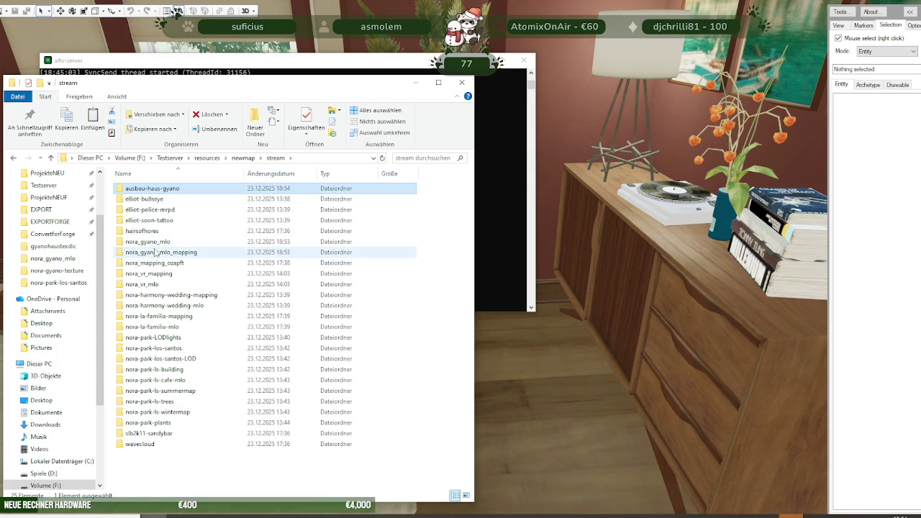
- Move nora_gyano_mlo and nora_gyano_mlo_mapping into ausbau-haus-gyano and verify its contents
{"action": "left_click", "coordinate": [156, 242]}
{"action": "left_click", "coordinate": [156, 252], "text": "ctrl"}
{"action": "left_click_drag", "start_coordinate": [156, 252], "coordinate": [163, 192]}
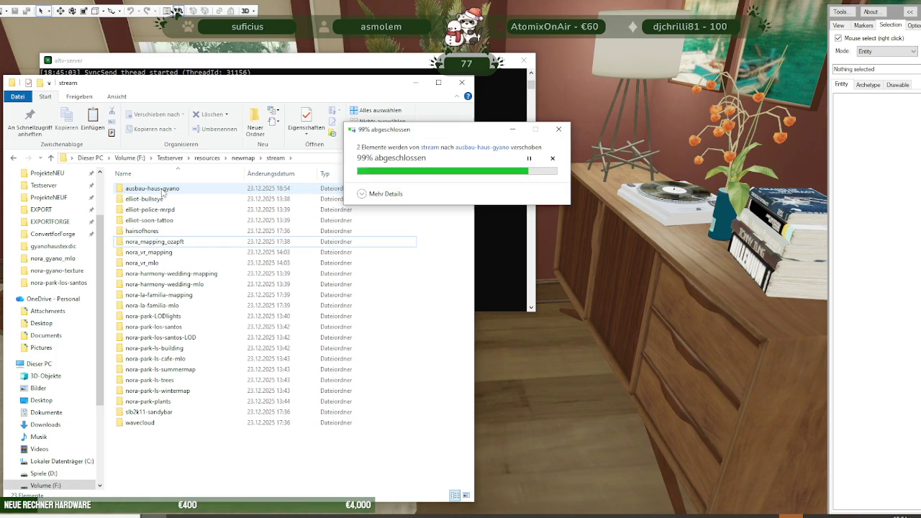
{"action": "double_click", "coordinate": [164, 192]}
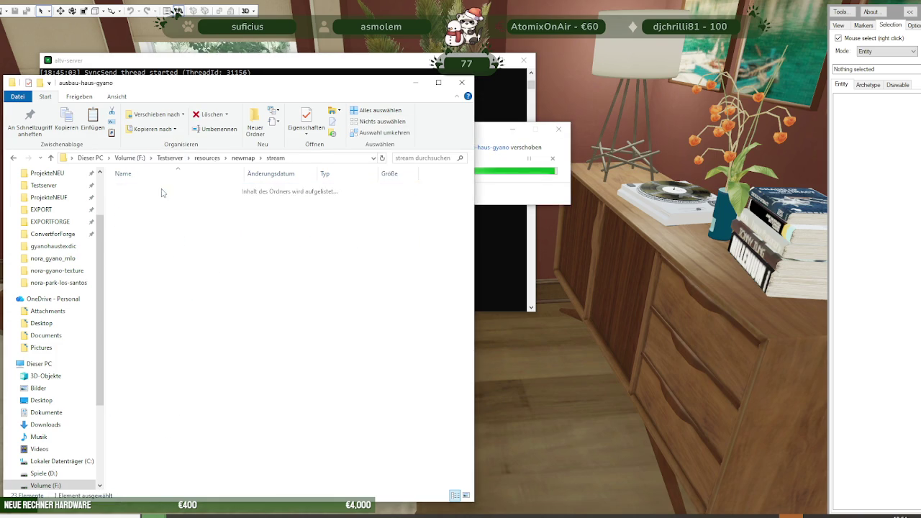
{"action": "left_click", "coordinate": [52, 158]}
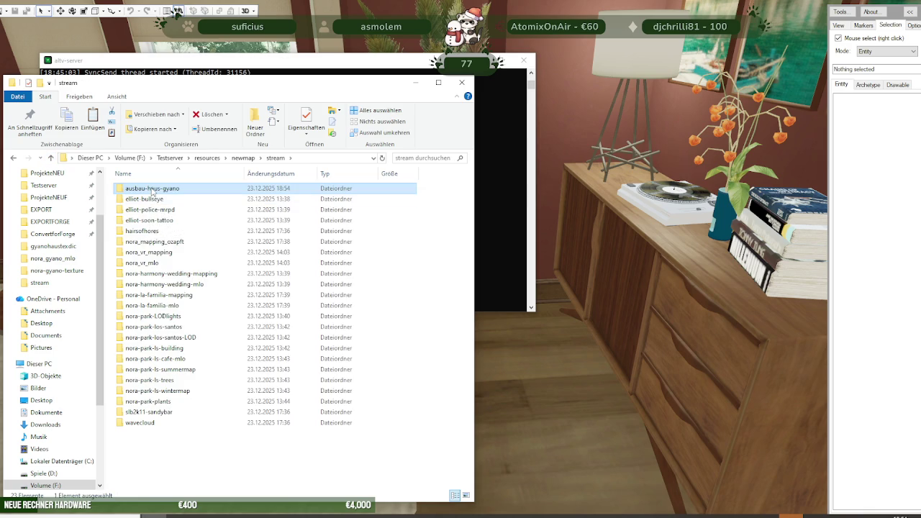
- Send ausbau-haus-gyano to a ZIP-compressed folder, keeping the default name ausbau-haus-gyano
{"action": "right_click", "coordinate": [151, 189]}
{"action": "mouse_move", "coordinate": [216, 377]}
{"action": "left_click", "coordinate": [375, 445]}
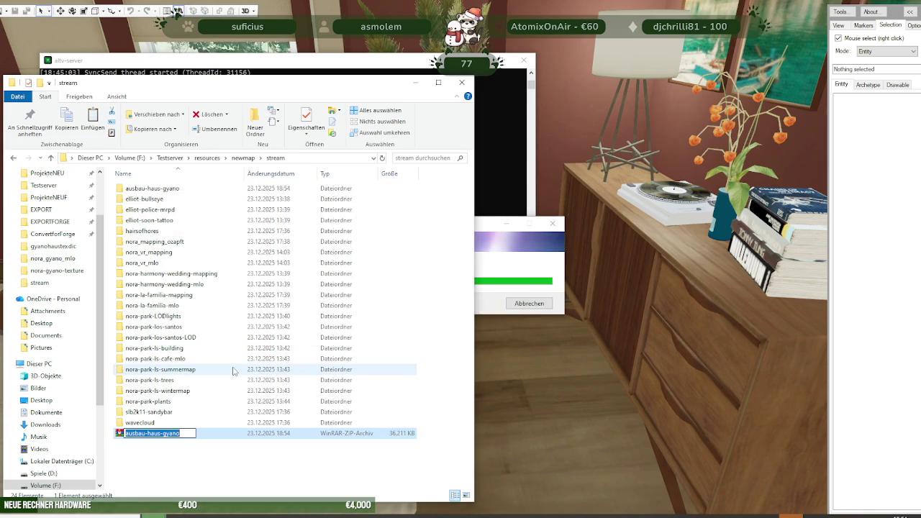
{"action": "left_click", "coordinate": [187, 464]}
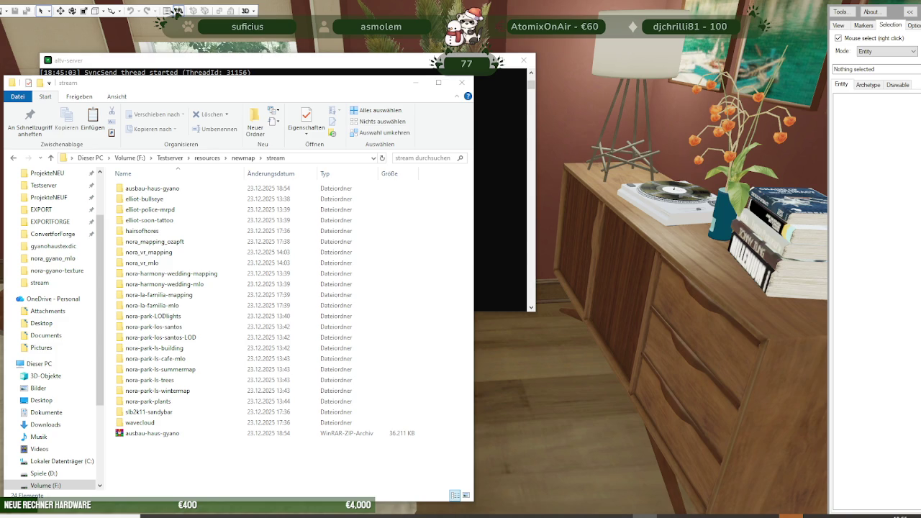
{"action": "left_click", "coordinate": [177, 437]}
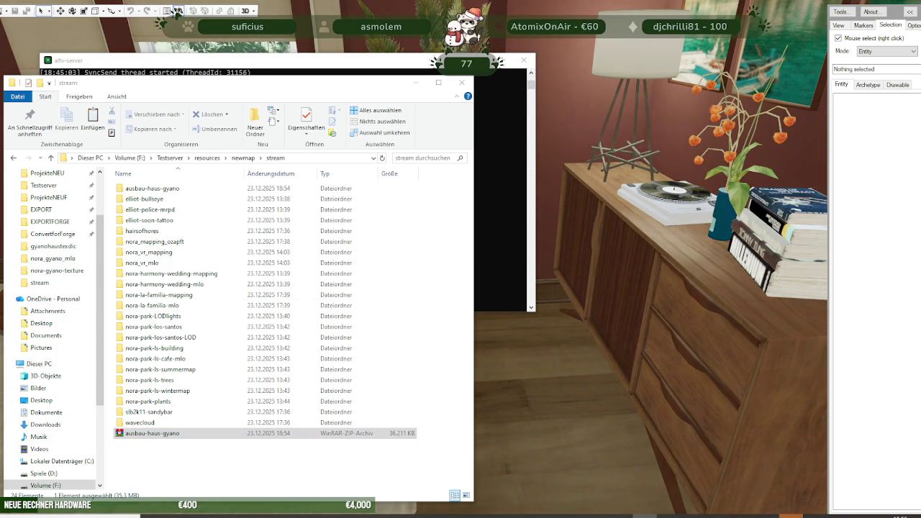